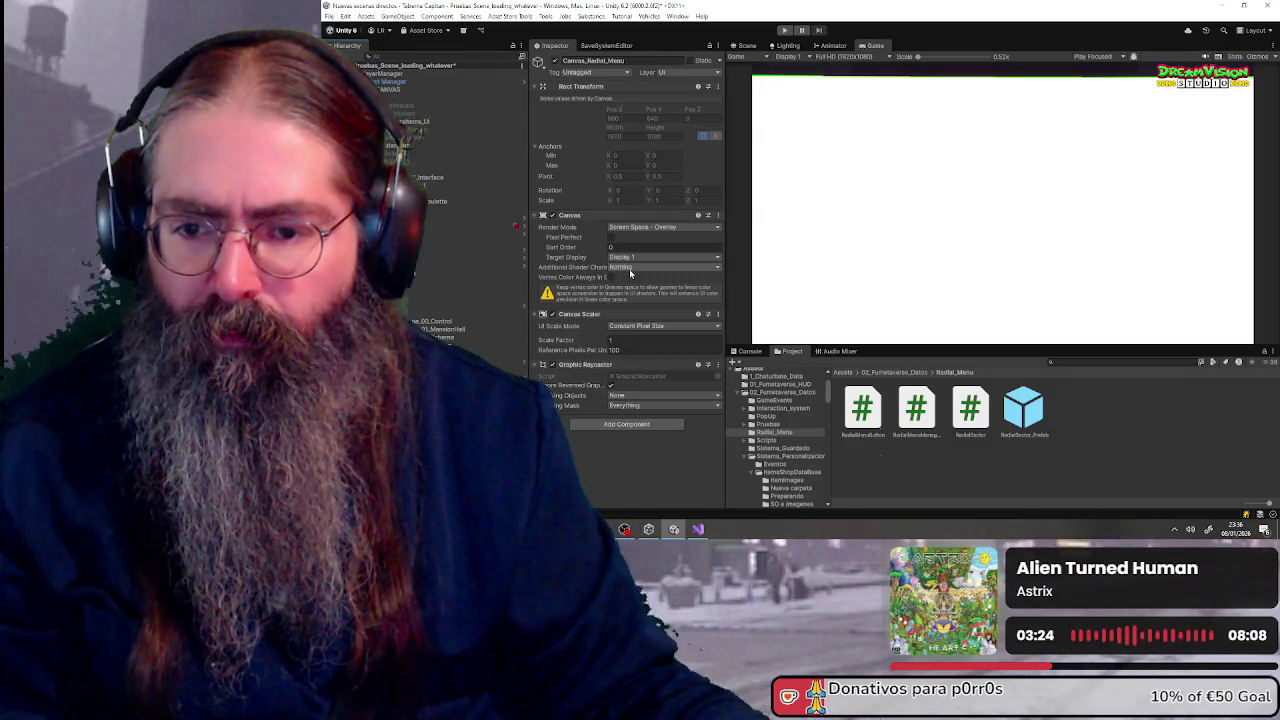
# - Make Canvas_Radial_Menu scale with screen size from a 1920×1080 reference, with match 0.5
pyautogui.click(648, 327)
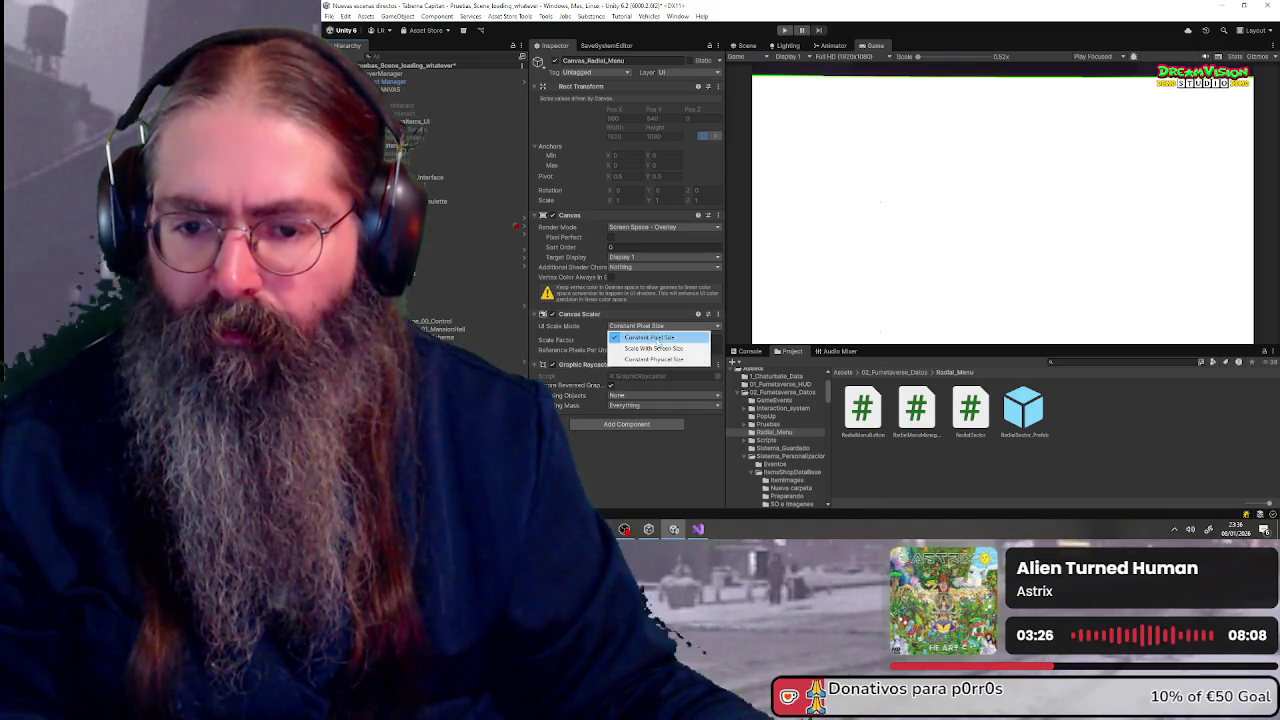
pyautogui.click(665, 349)
pyautogui.click(640, 341)
pyautogui.write('192')
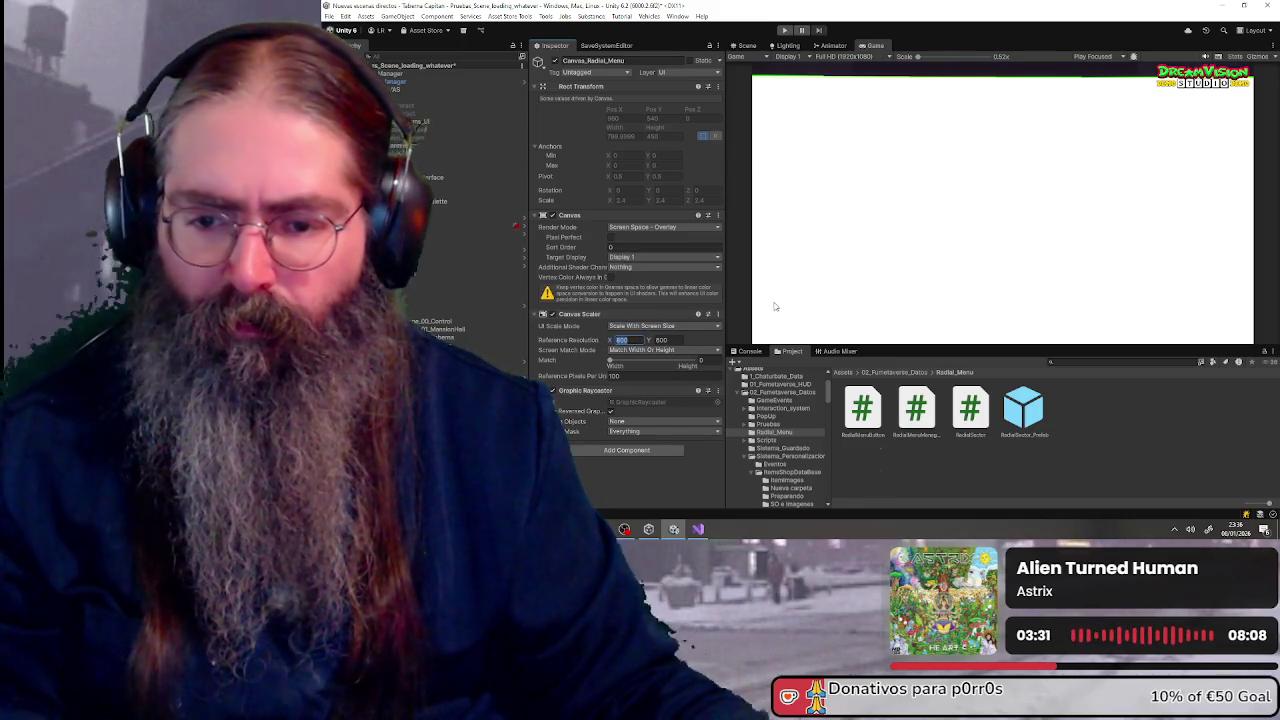
pyautogui.write('0')
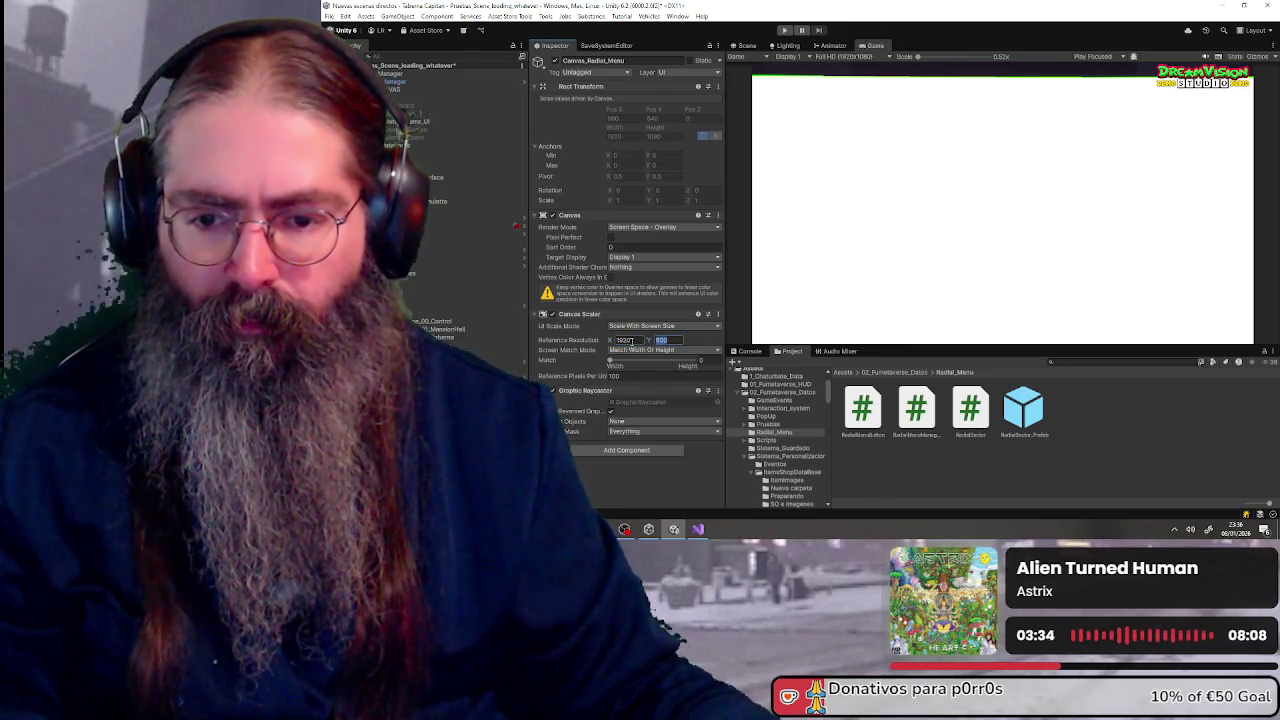
pyautogui.write('1080')
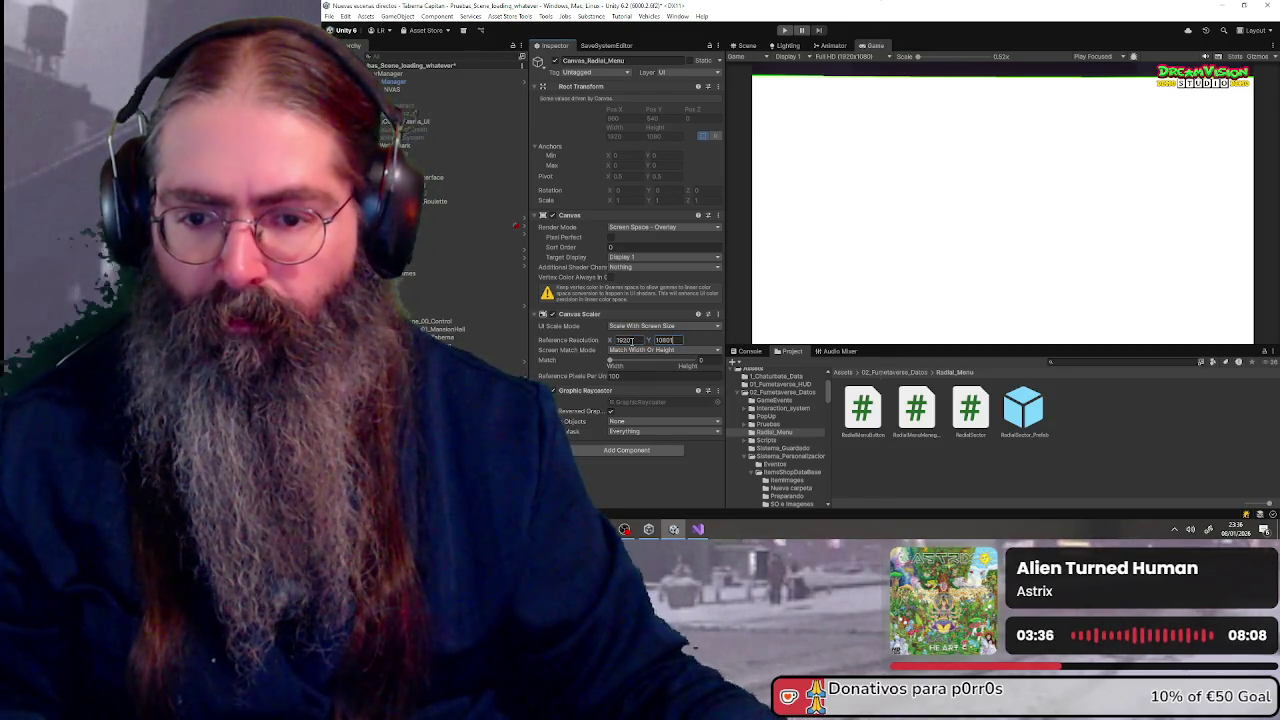
pyautogui.click(702, 358)
pyautogui.write('0.5')
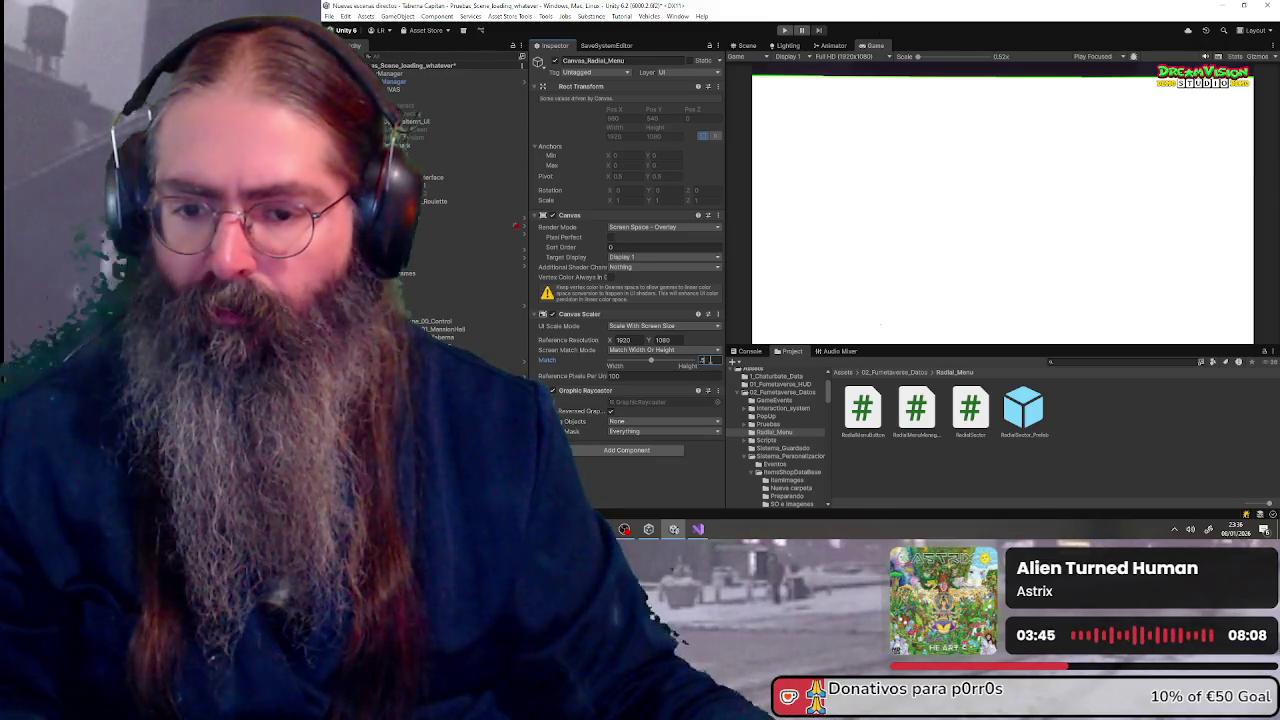
pyautogui.press('Return')
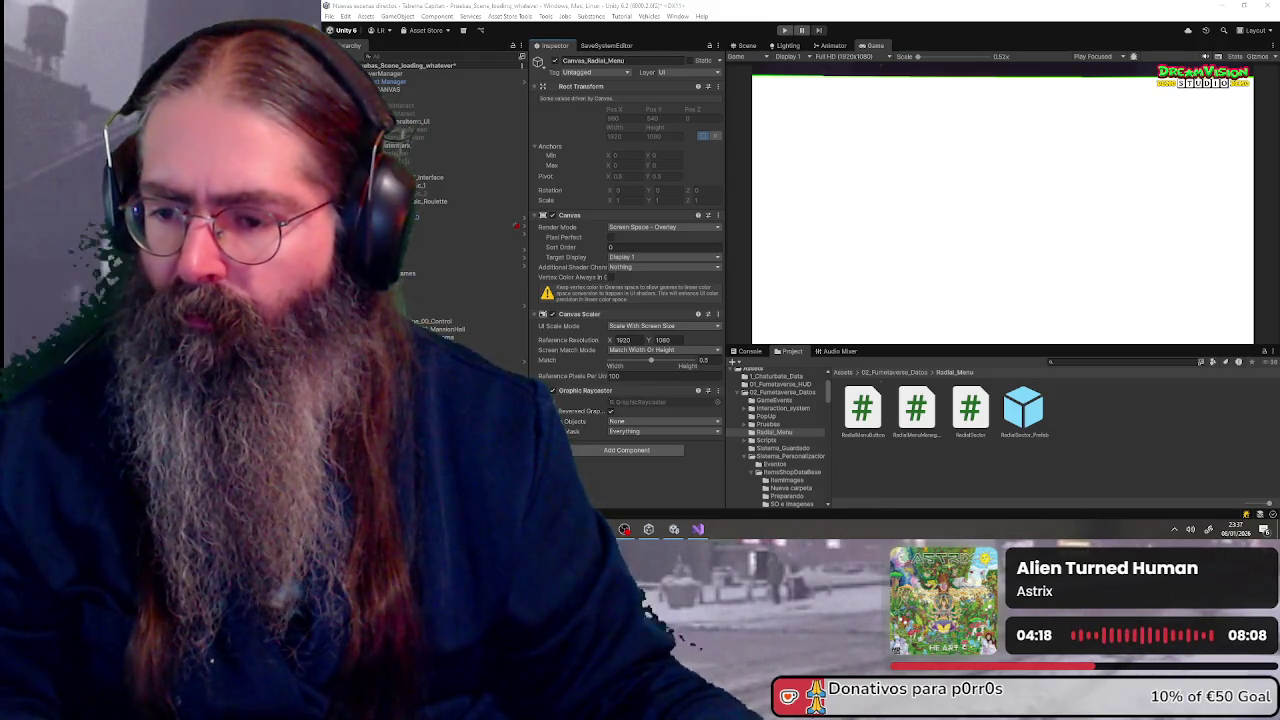
# - Create an empty UI object named RadialMenuContainer with a 600×600 Rect Transform
pyautogui.rightClick(402, 328)
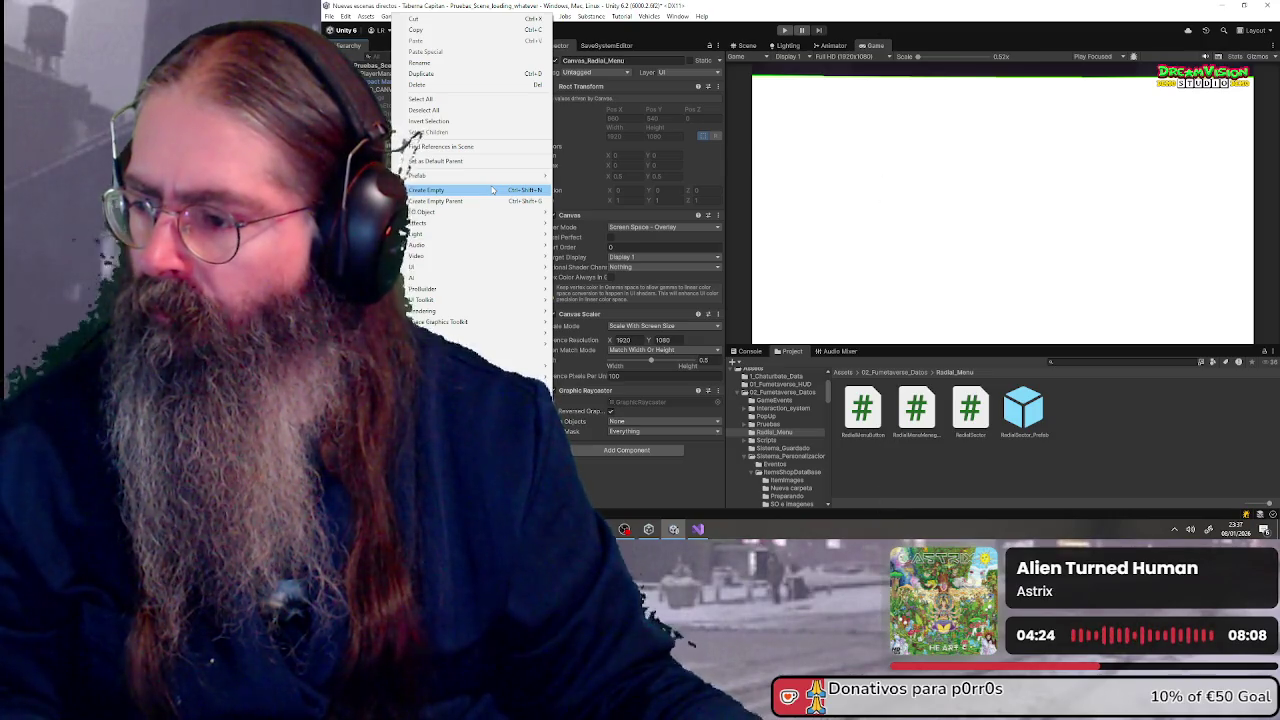
pyautogui.click(492, 190)
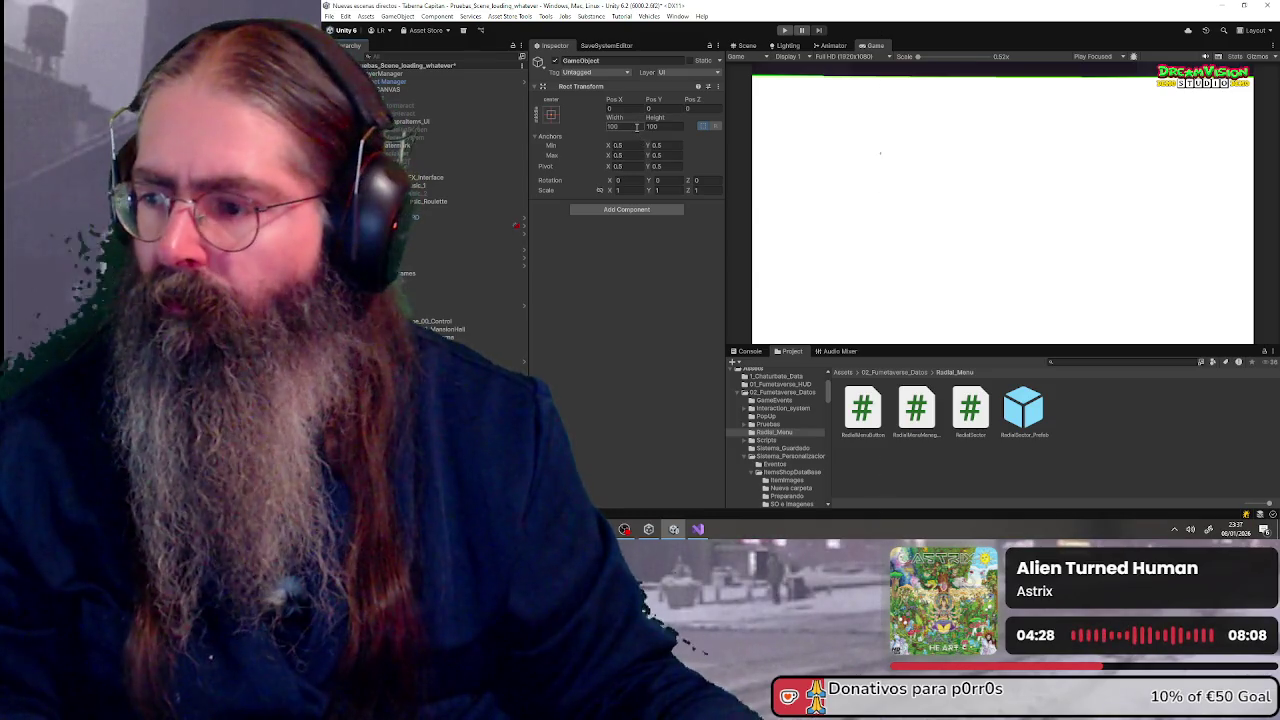
pyautogui.click(636, 126)
pyautogui.write('800')
pyautogui.click(667, 126)
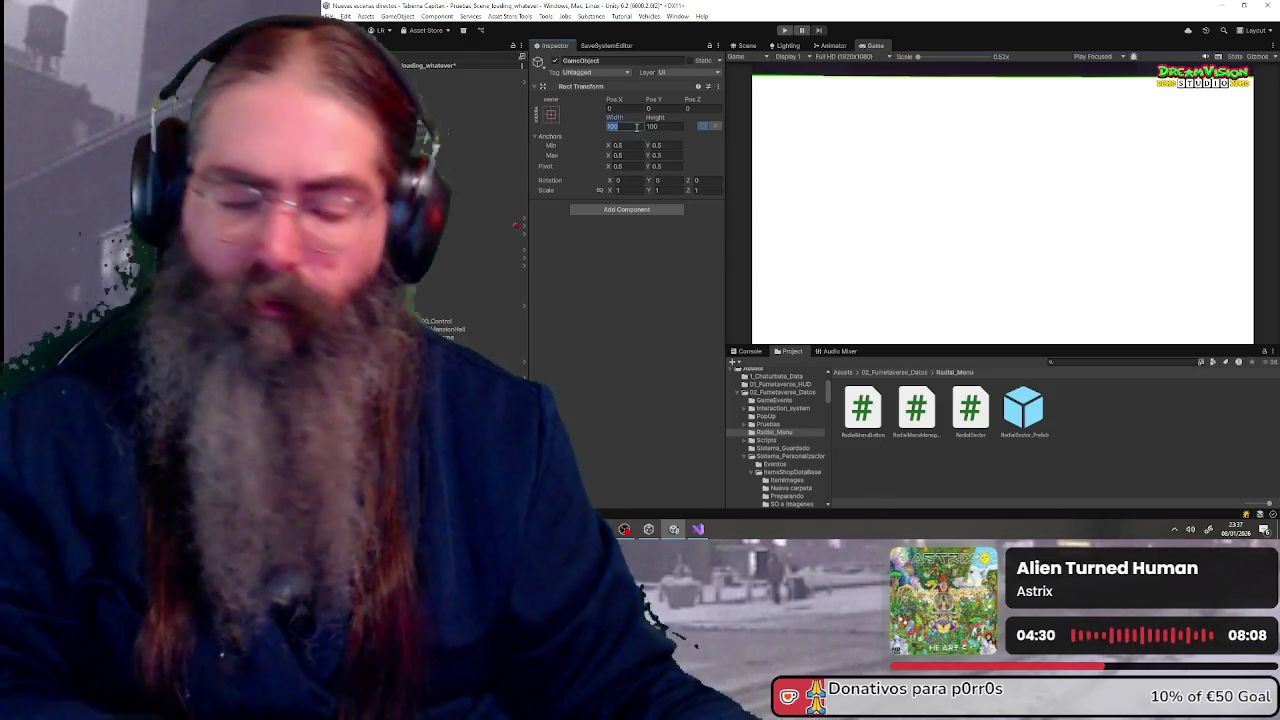
pyautogui.write('600')
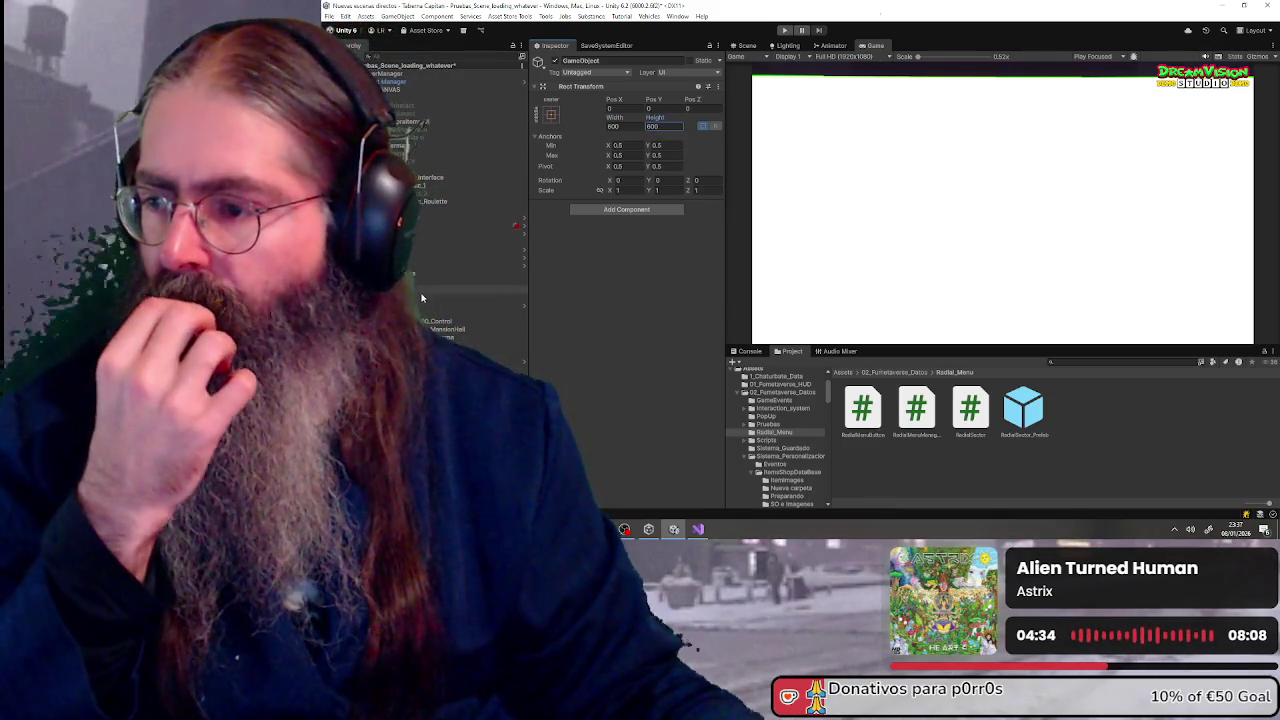
pyautogui.click(611, 61)
pyautogui.write('RadialMenuContr')
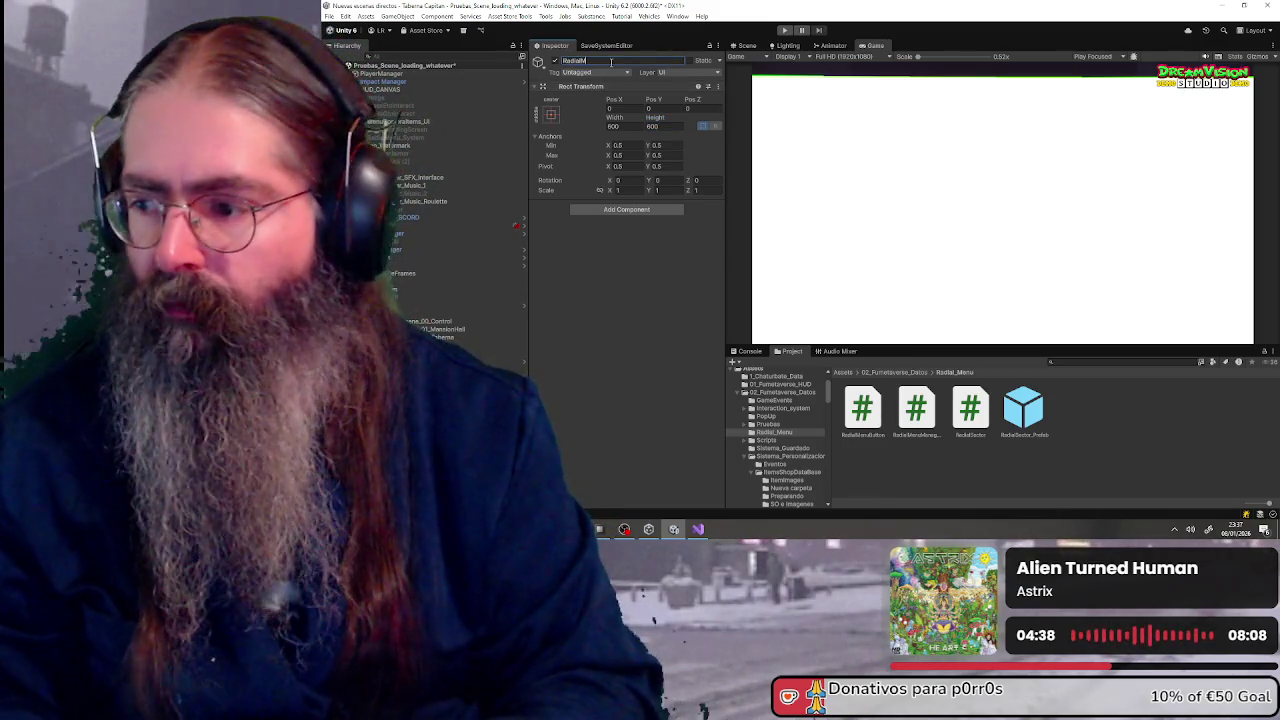
pyautogui.press('Return')
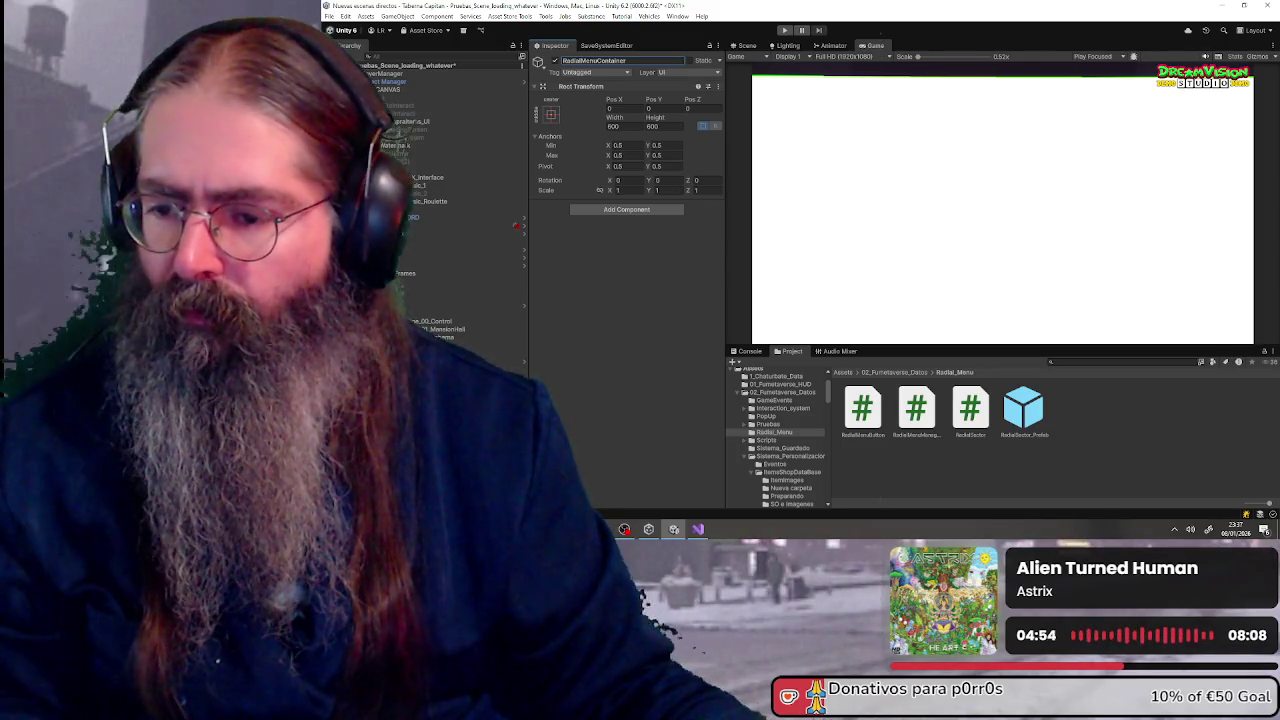
# - Create an empty object named ButonsParent
pyautogui.rightClick(406, 262)
pyautogui.moveTo(475, 262)
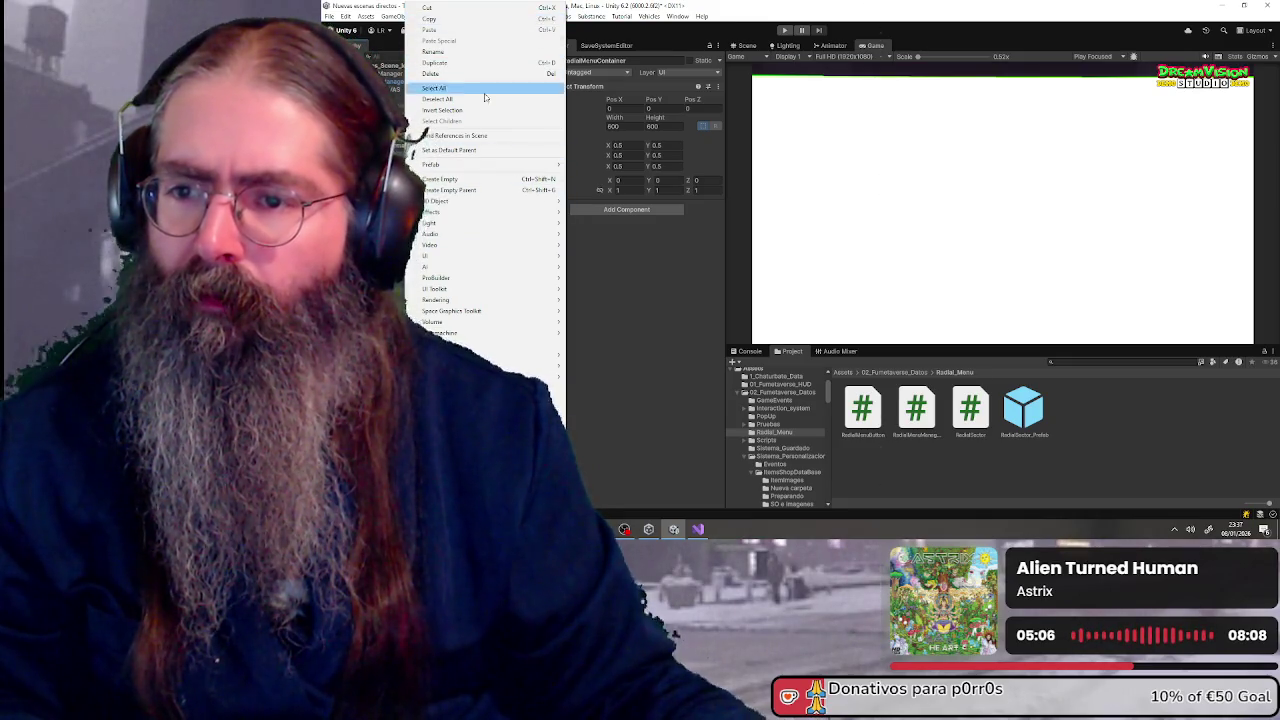
pyautogui.click(483, 181)
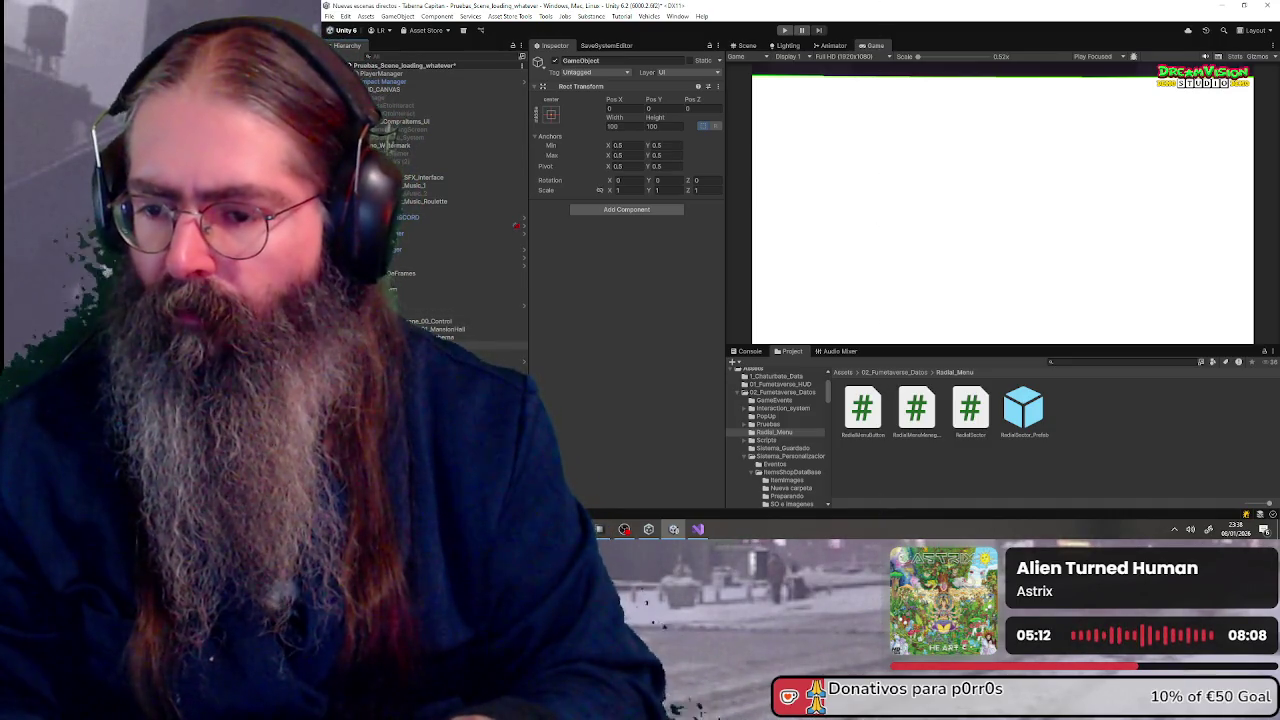
pyautogui.write('ButonsParent')
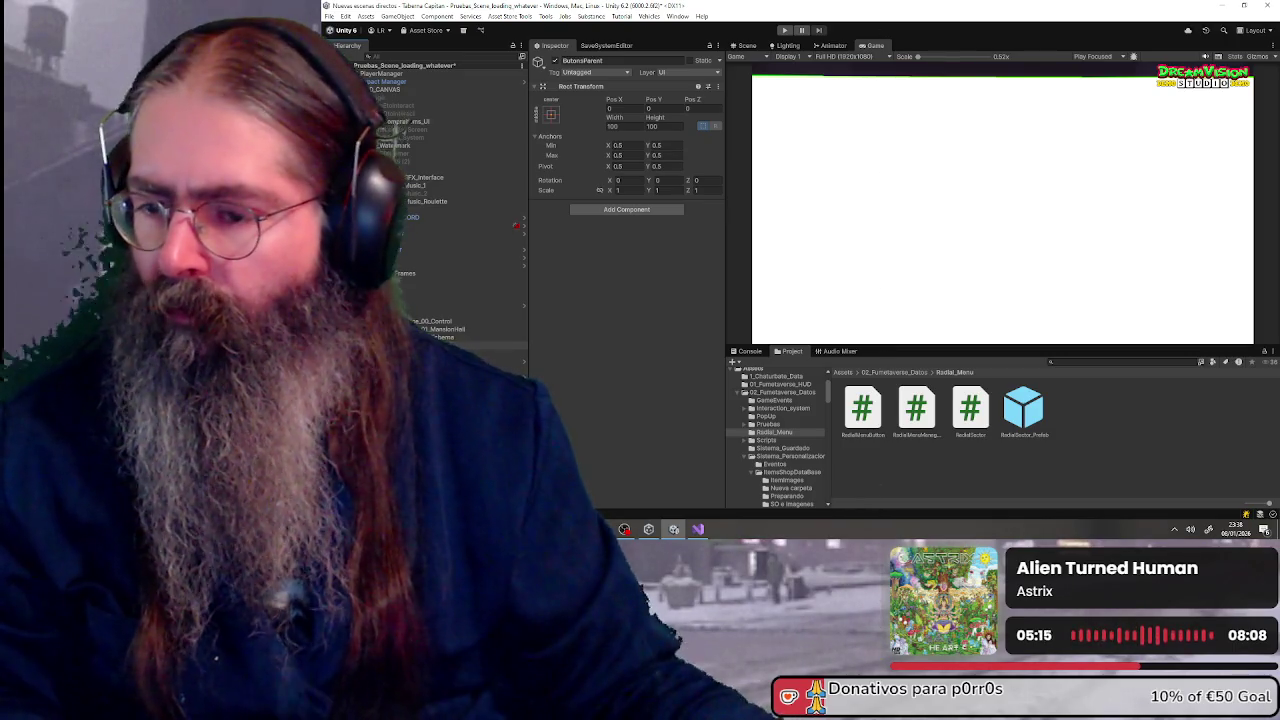
pyautogui.press('Return')
# - Add an empty CenterInfo child under RadialMenuContainer, plus a TextMeshPro text object
pyautogui.click(400, 105)
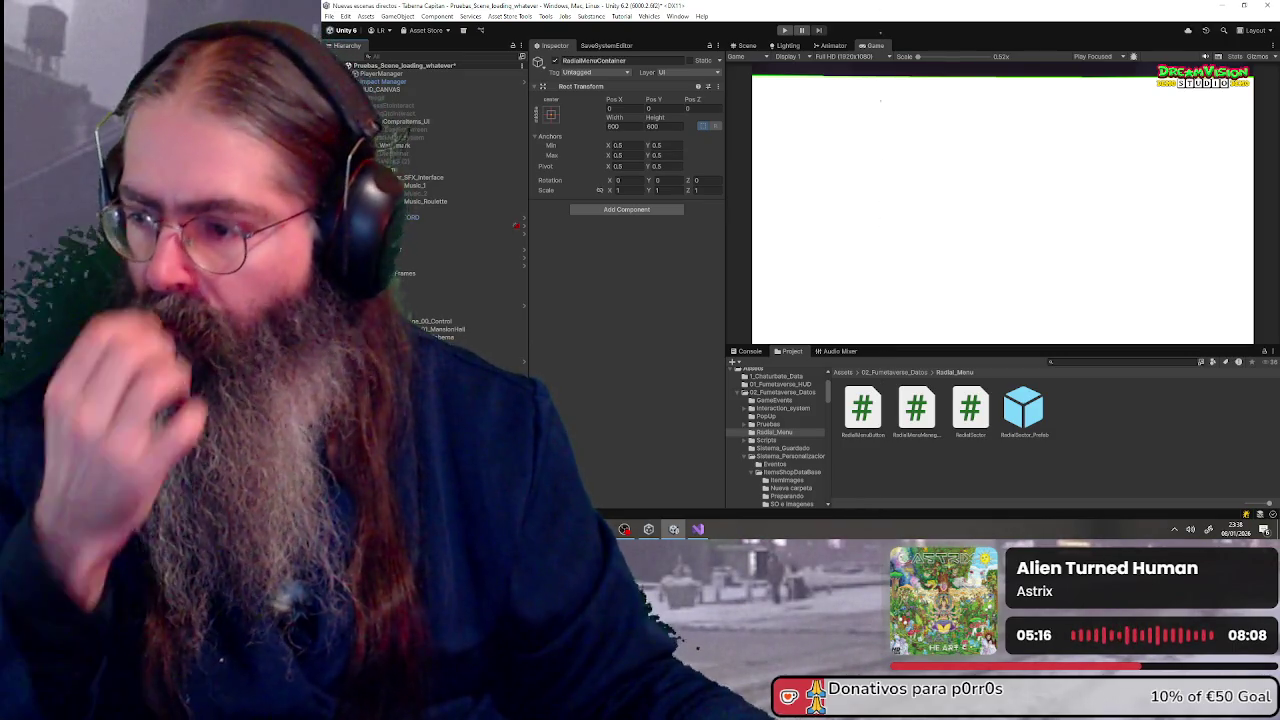
pyautogui.rightClick(430, 110)
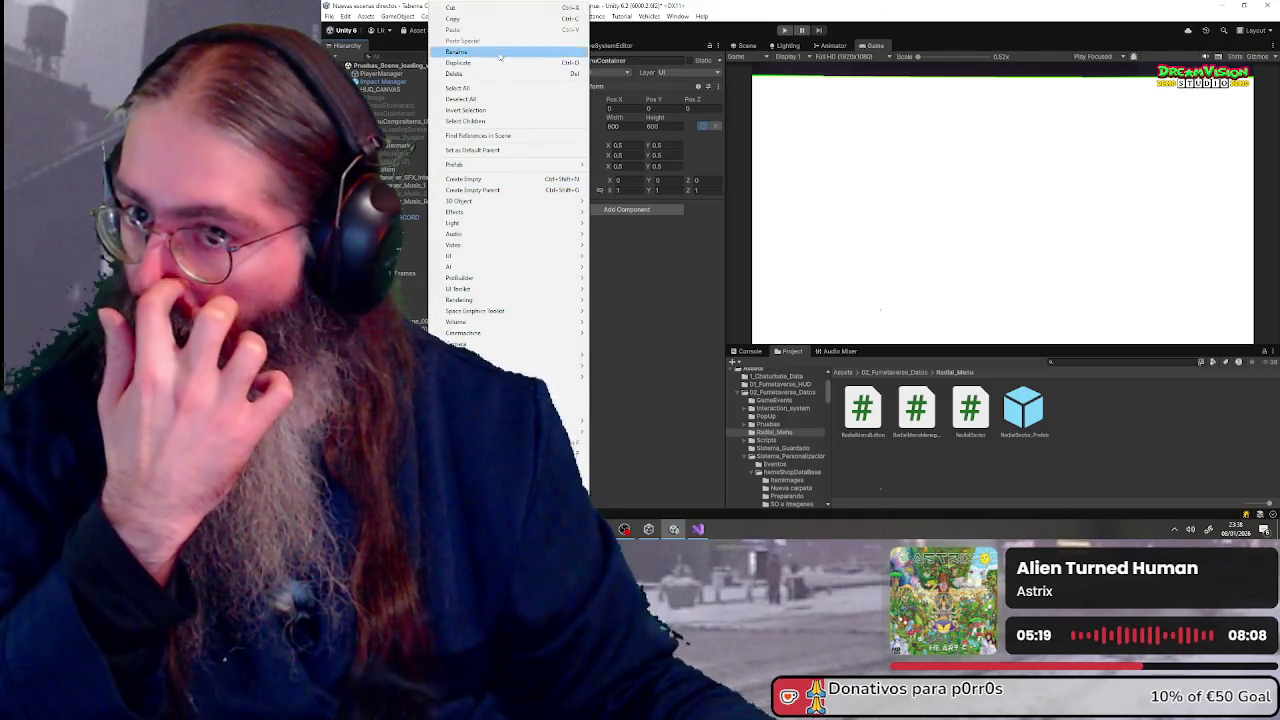
pyautogui.click(521, 179)
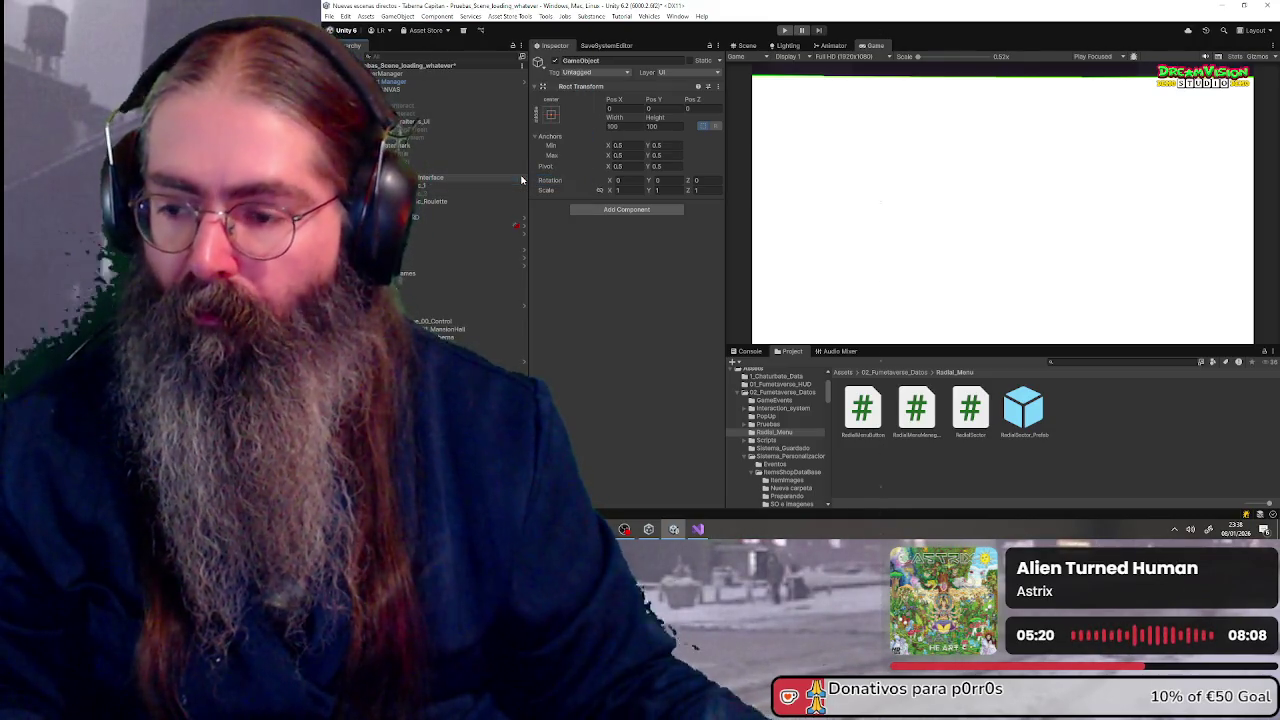
pyautogui.write('CenterInfo')
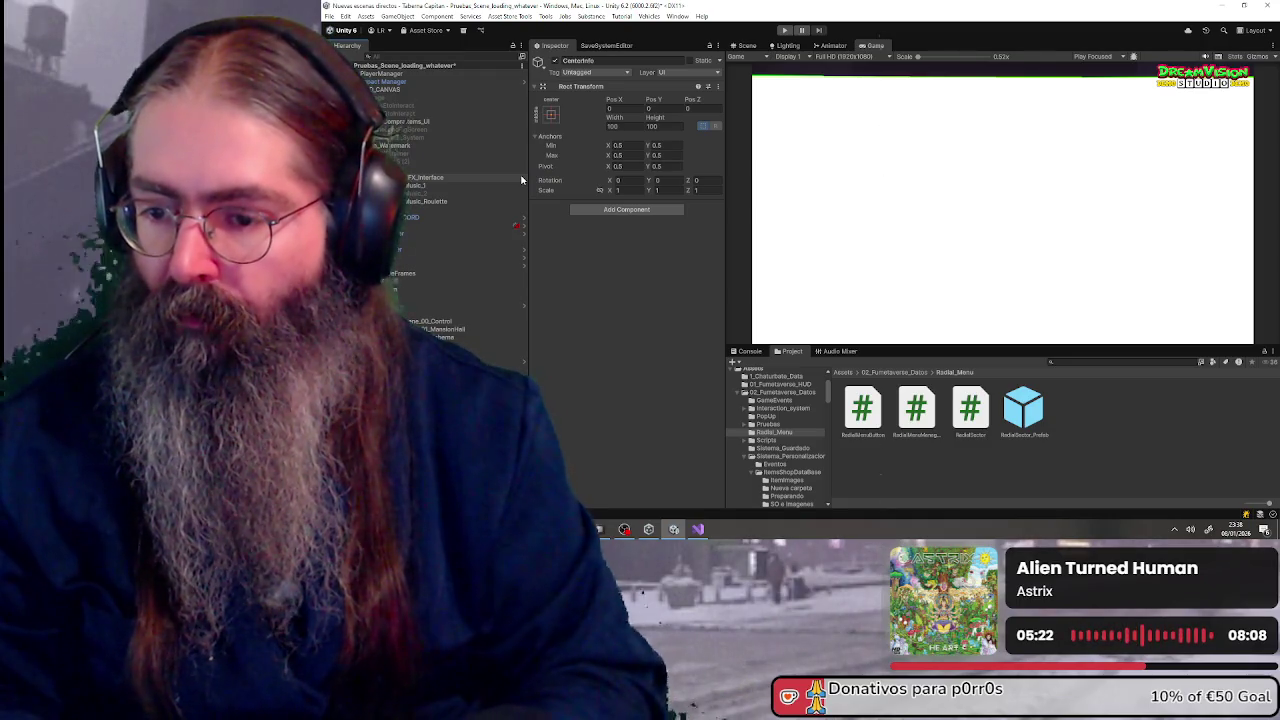
pyautogui.press('Return')
pyautogui.rightClick(432, 179)
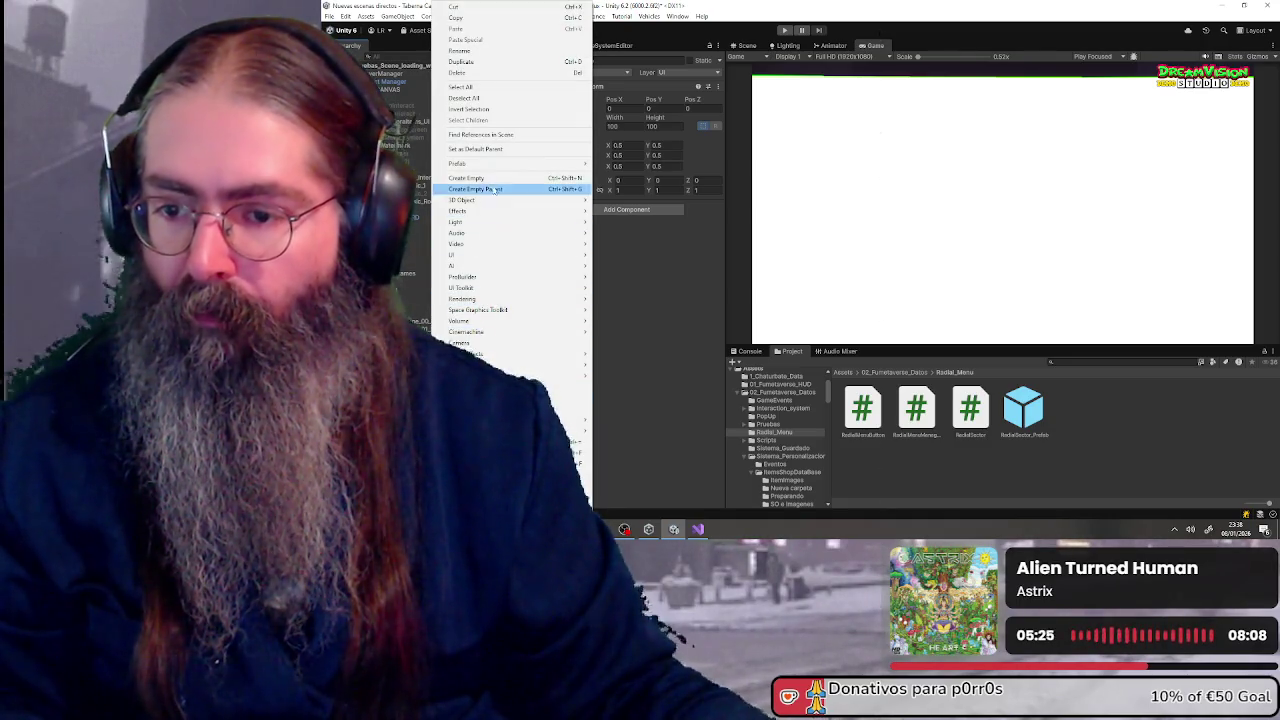
pyautogui.moveTo(534, 258)
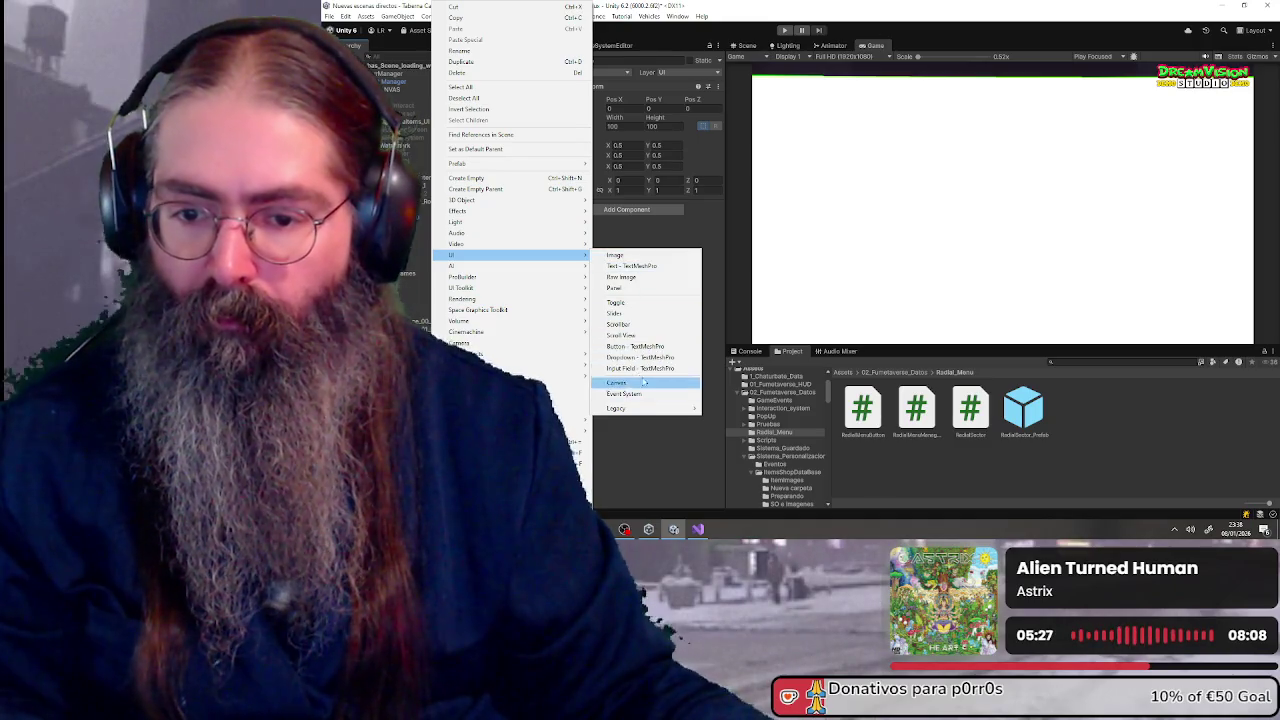
pyautogui.click(652, 266)
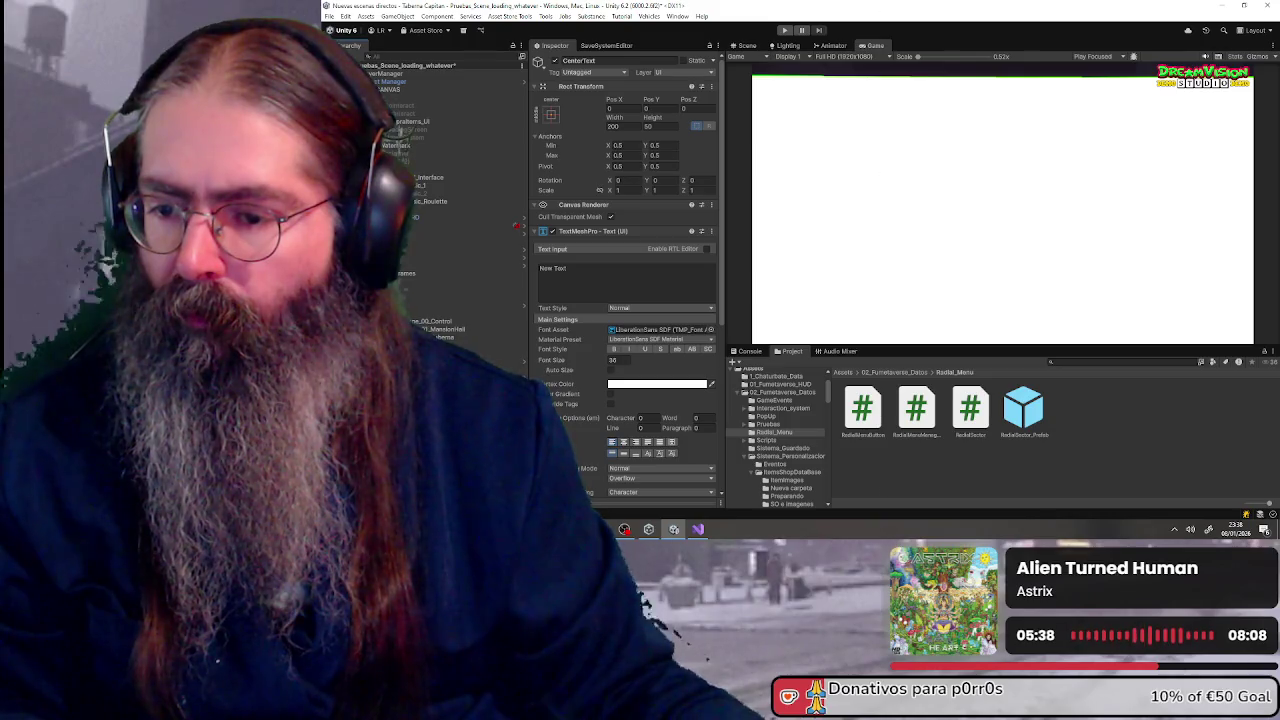
# - Review Canvas_Radial_Menu's canvas settings, then begin adding a component to RadialMenuContainer
pyautogui.click(450, 113)
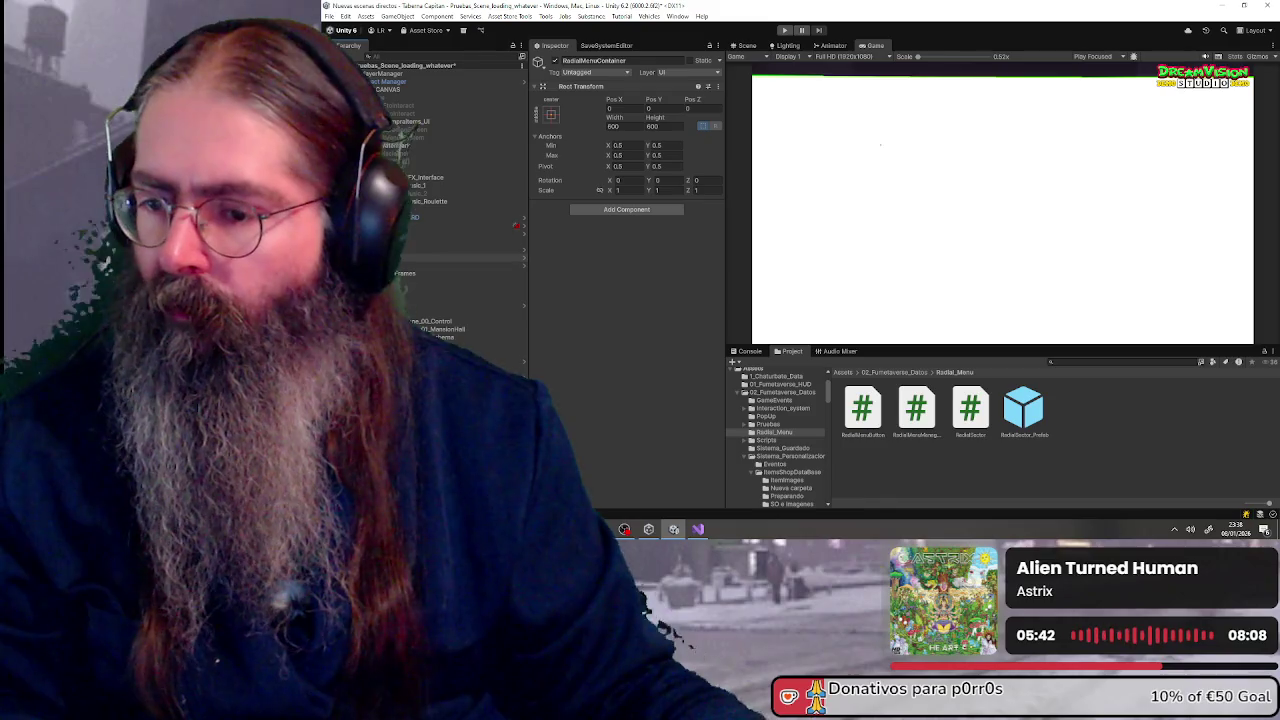
pyautogui.click(440, 105)
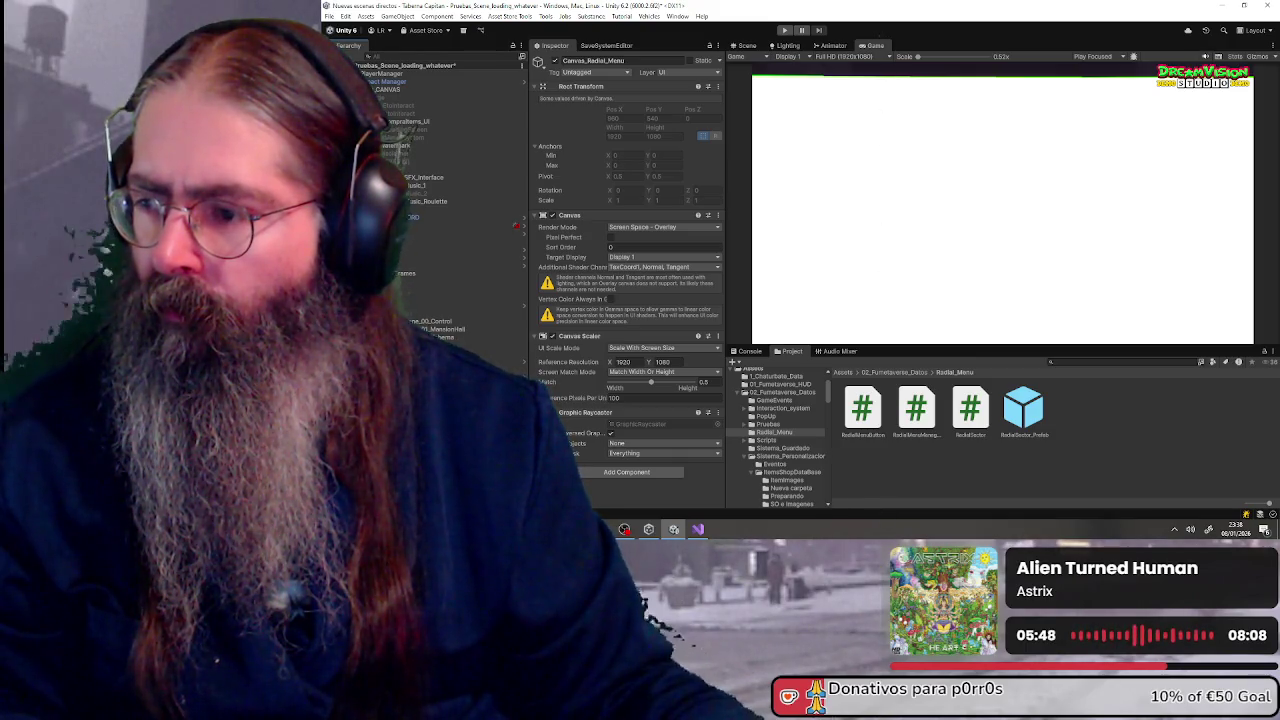
pyautogui.click(440, 113)
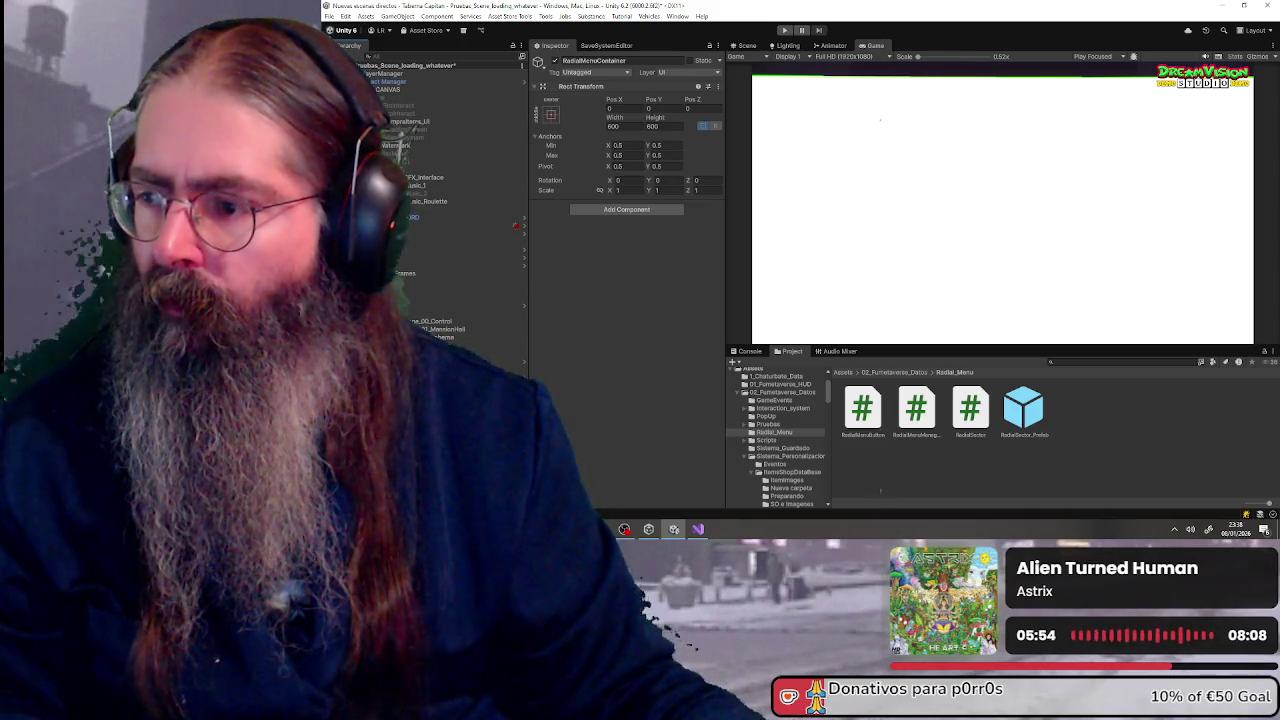
pyautogui.click(589, 211)
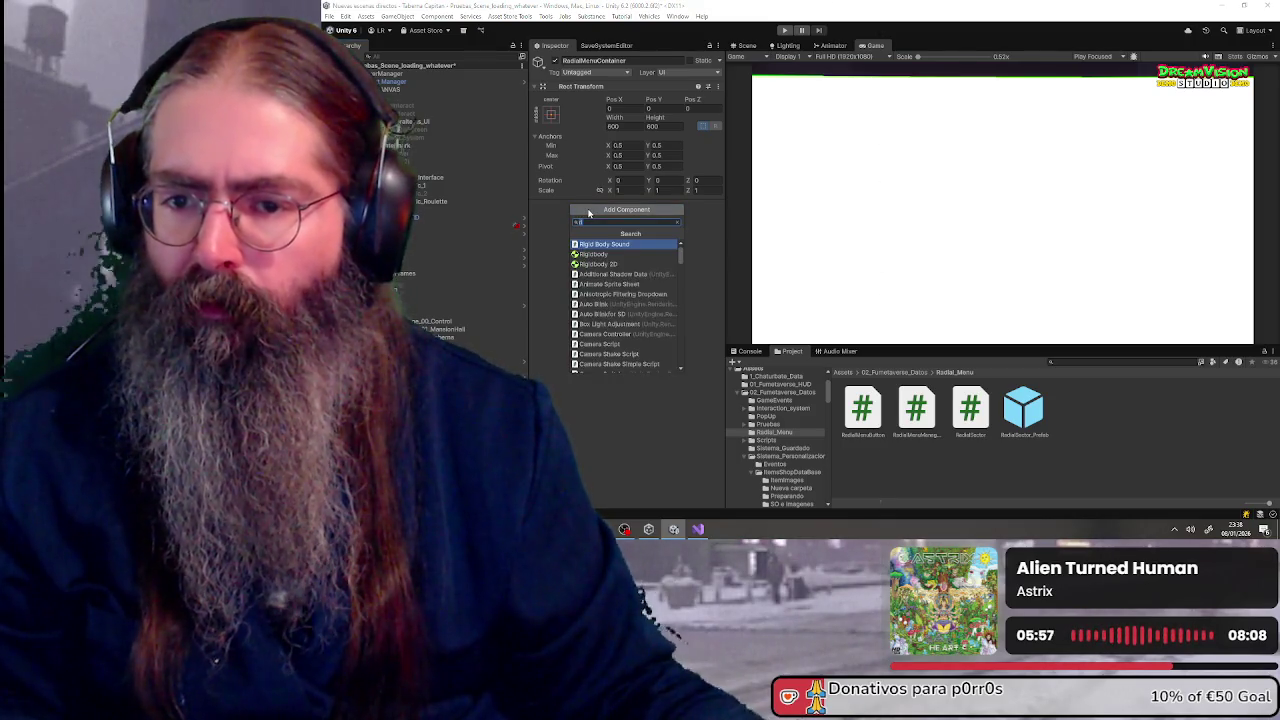
# - Add a Canvas Group component to RadialMenuContainer by searching 'canvas group'
pyautogui.write('canvas group')
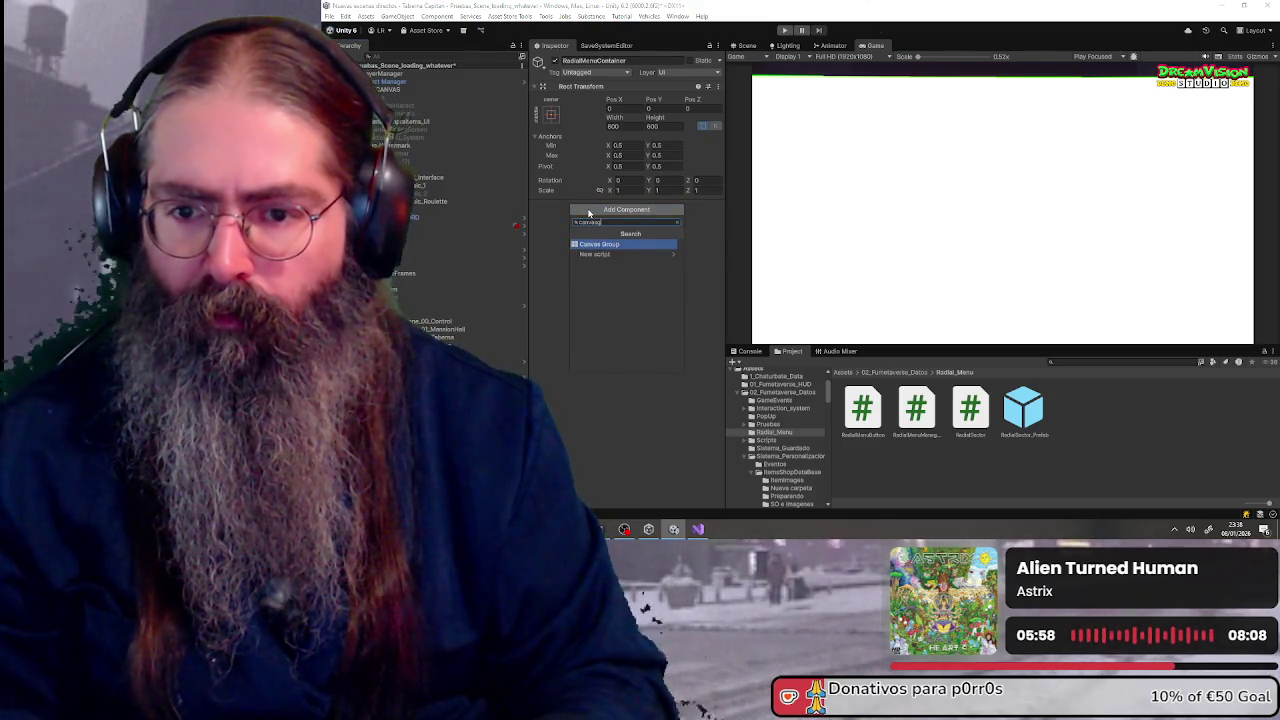
pyautogui.press('Return')
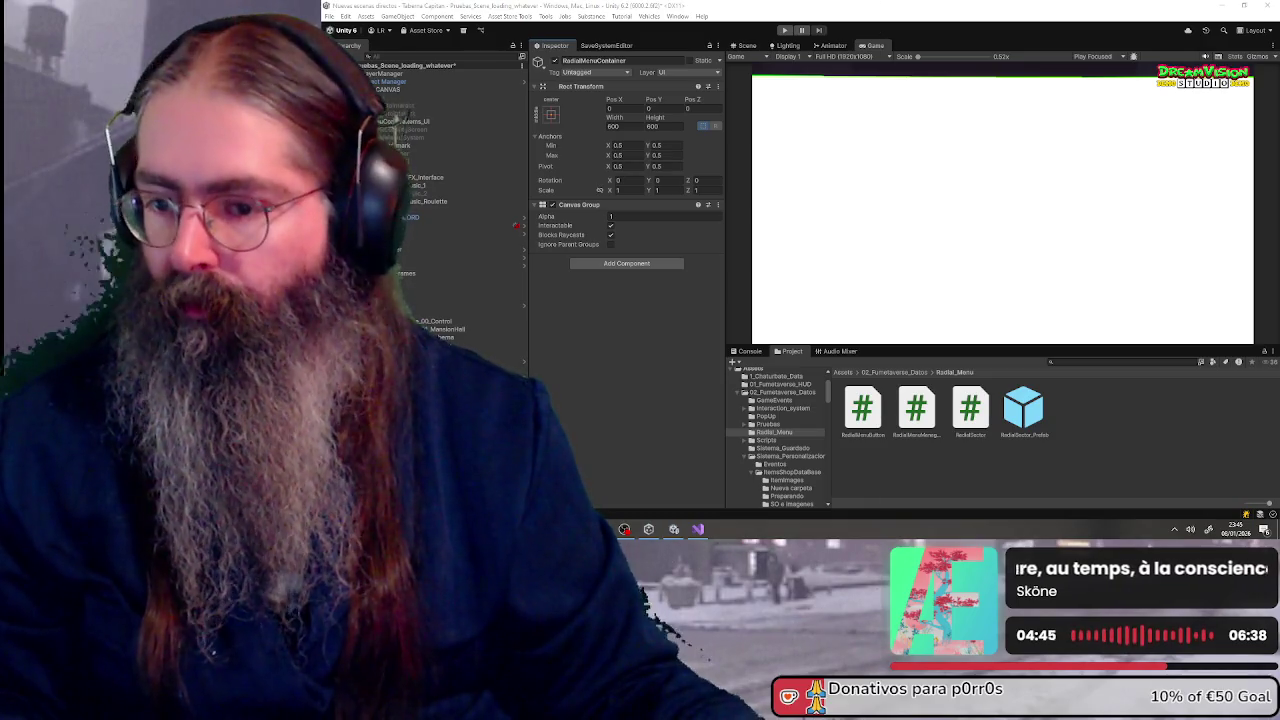
# - Move the Hierarchy selection down to ButonsParent
pyautogui.press('Down')
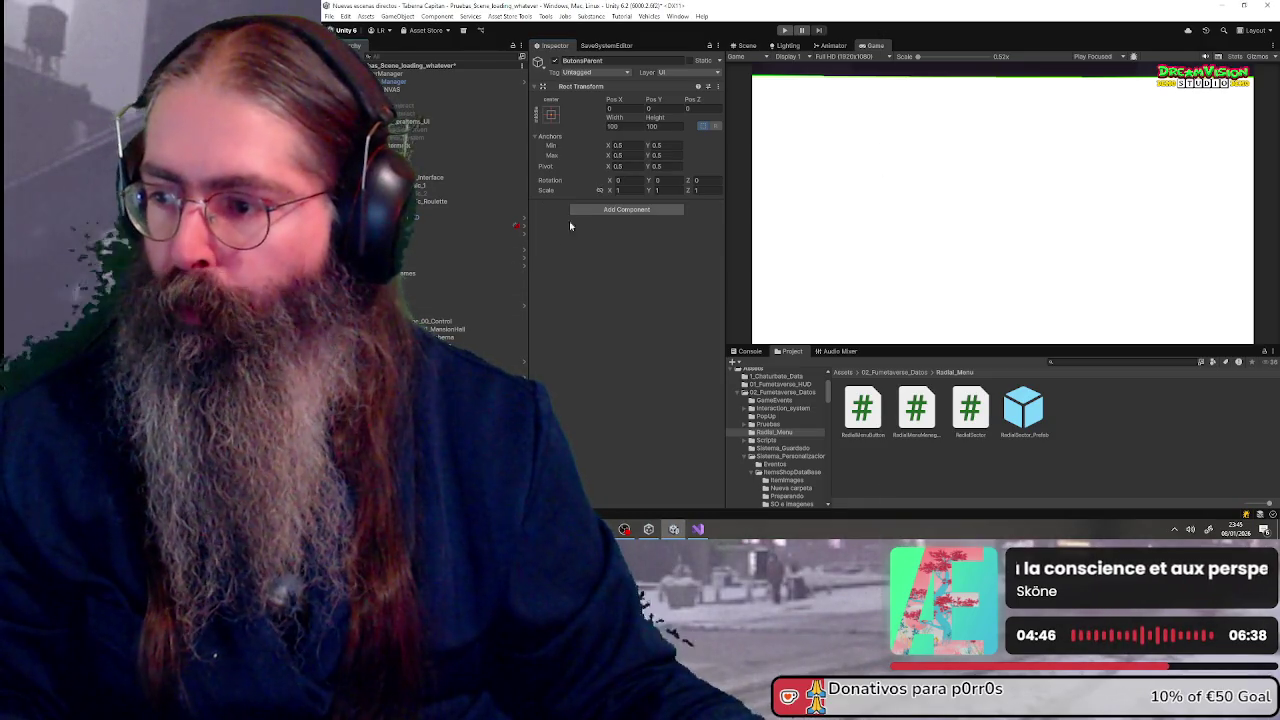
# - Resize ButonsParent's Rect Transform to 500×500 and select CenterInfo
pyautogui.click(637, 126)
pyautogui.write('500')
pyautogui.click(661, 126)
pyautogui.write('0')
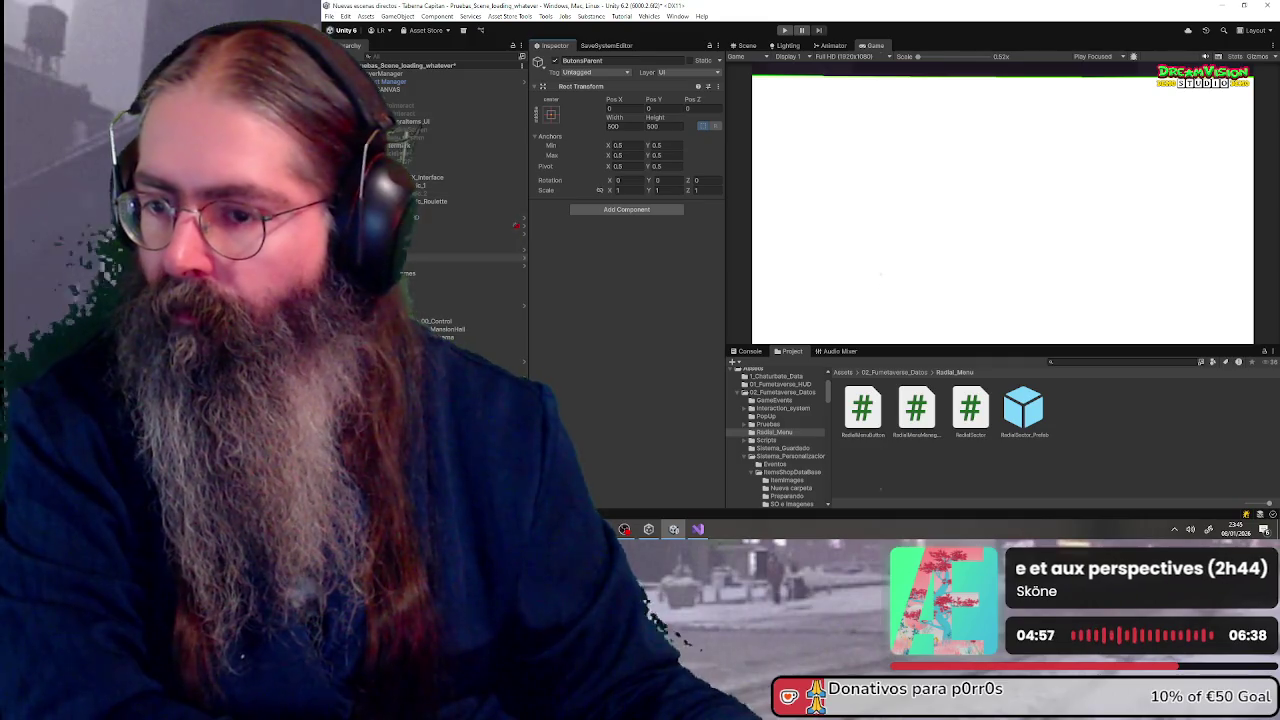
pyautogui.click(420, 145)
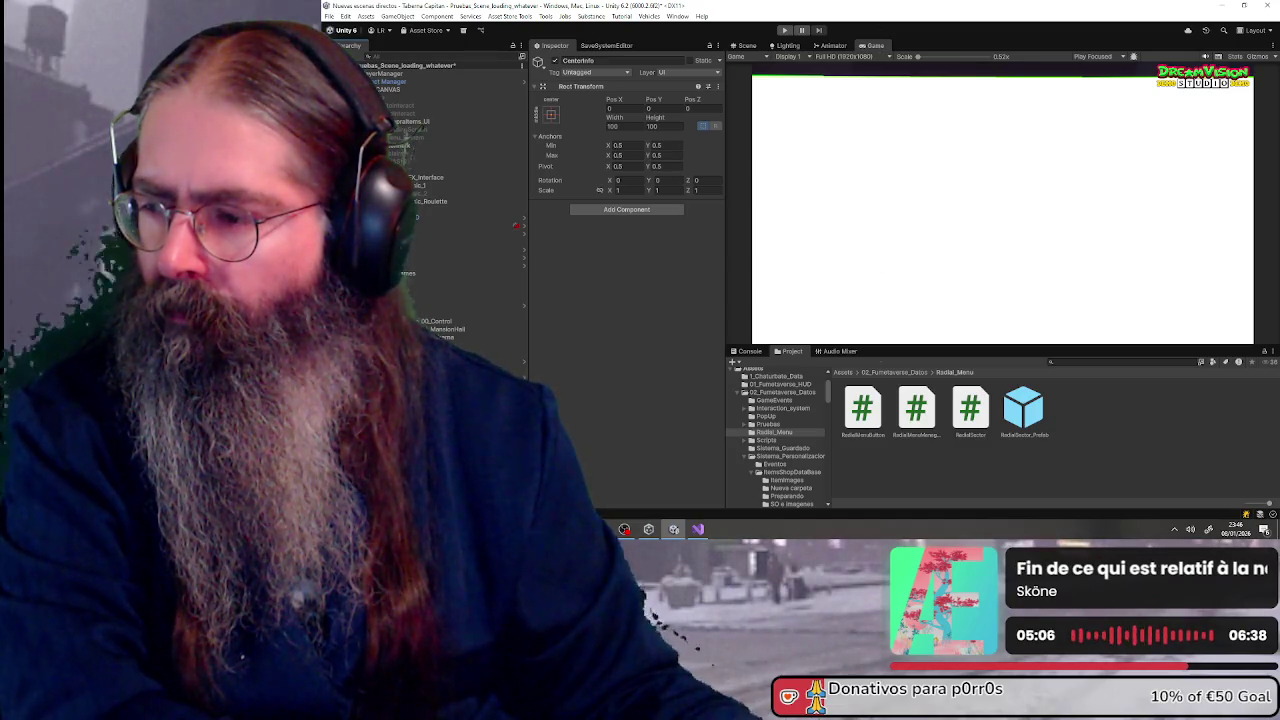
# - Give CenterText font size 28 and gold #D4AF37 text colour
pyautogui.click(410, 153)
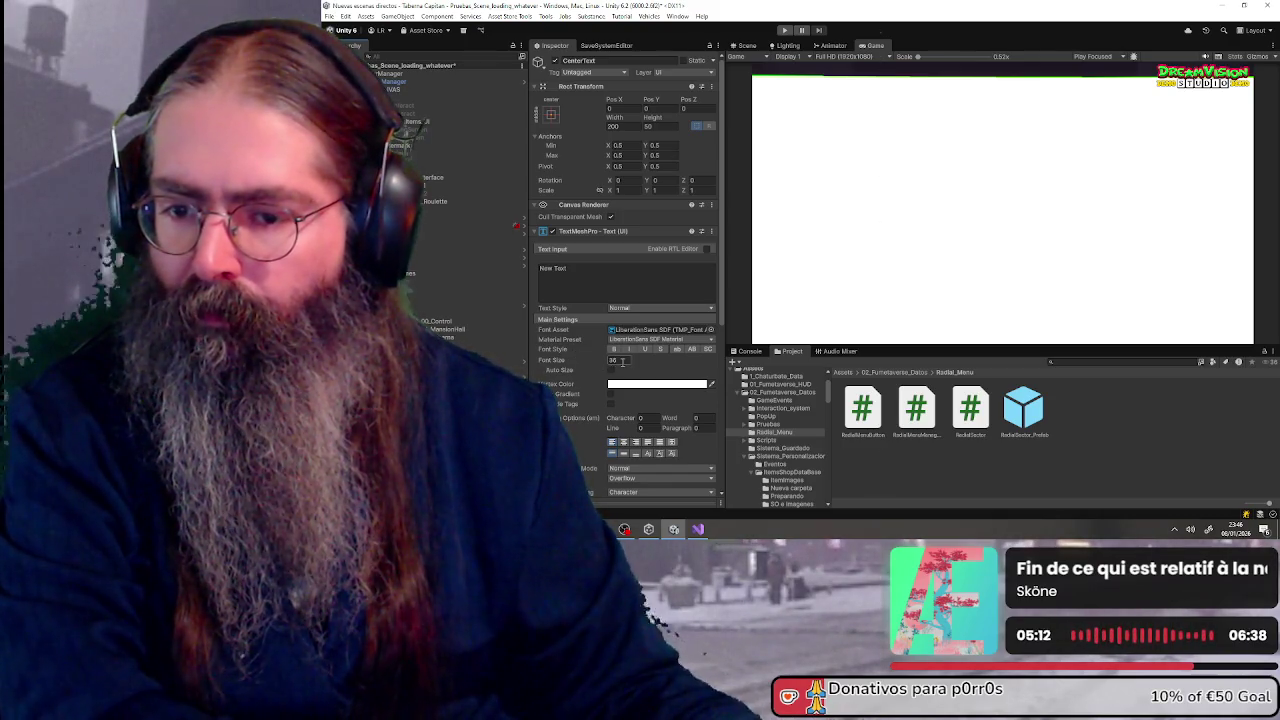
pyautogui.doubleClick(622, 361)
pyautogui.write('28')
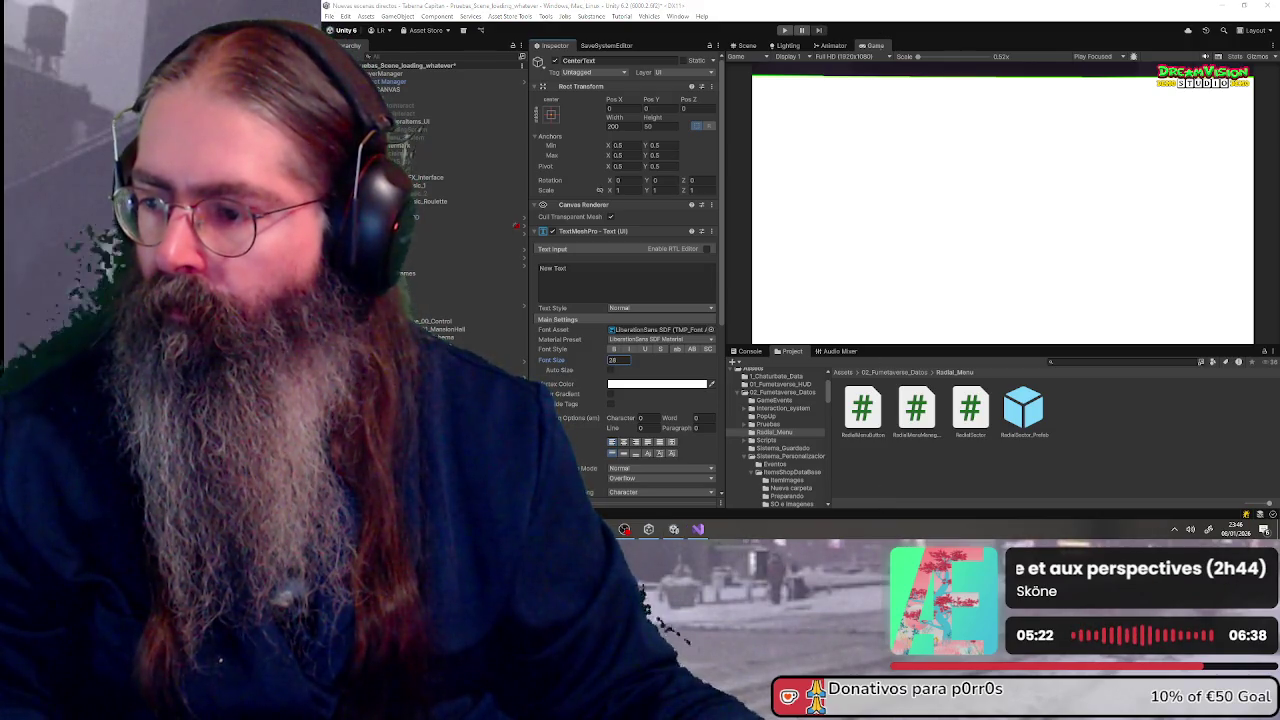
pyautogui.scroll(-5, 622, 378)
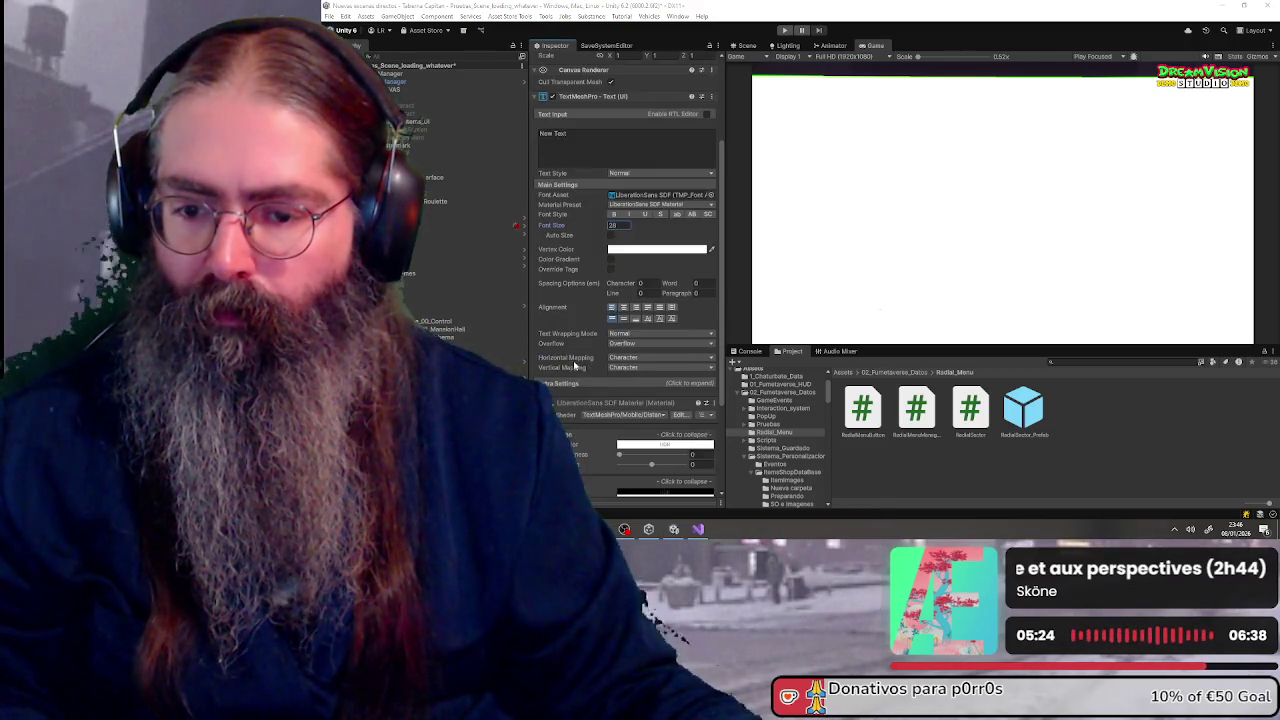
pyautogui.scroll(1, 569, 291)
pyautogui.click(626, 250)
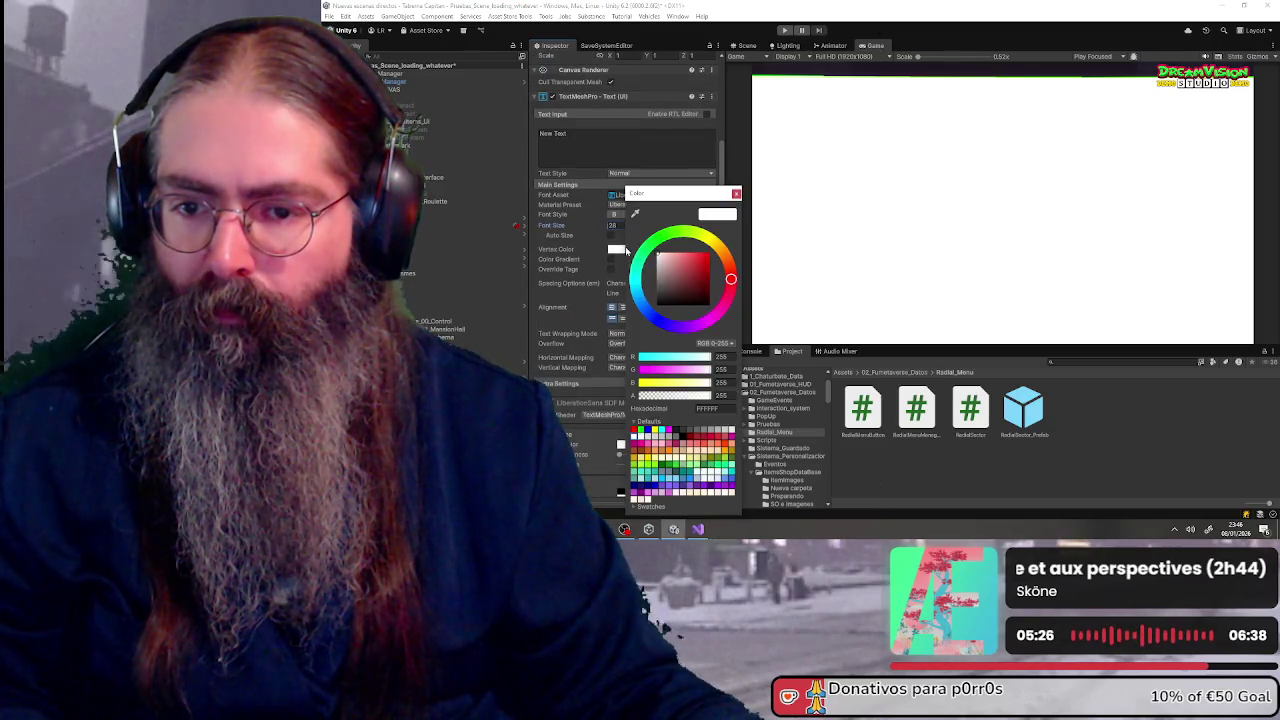
pyautogui.click(715, 408)
pyautogui.write('#D4AF37')
pyautogui.press('Return')
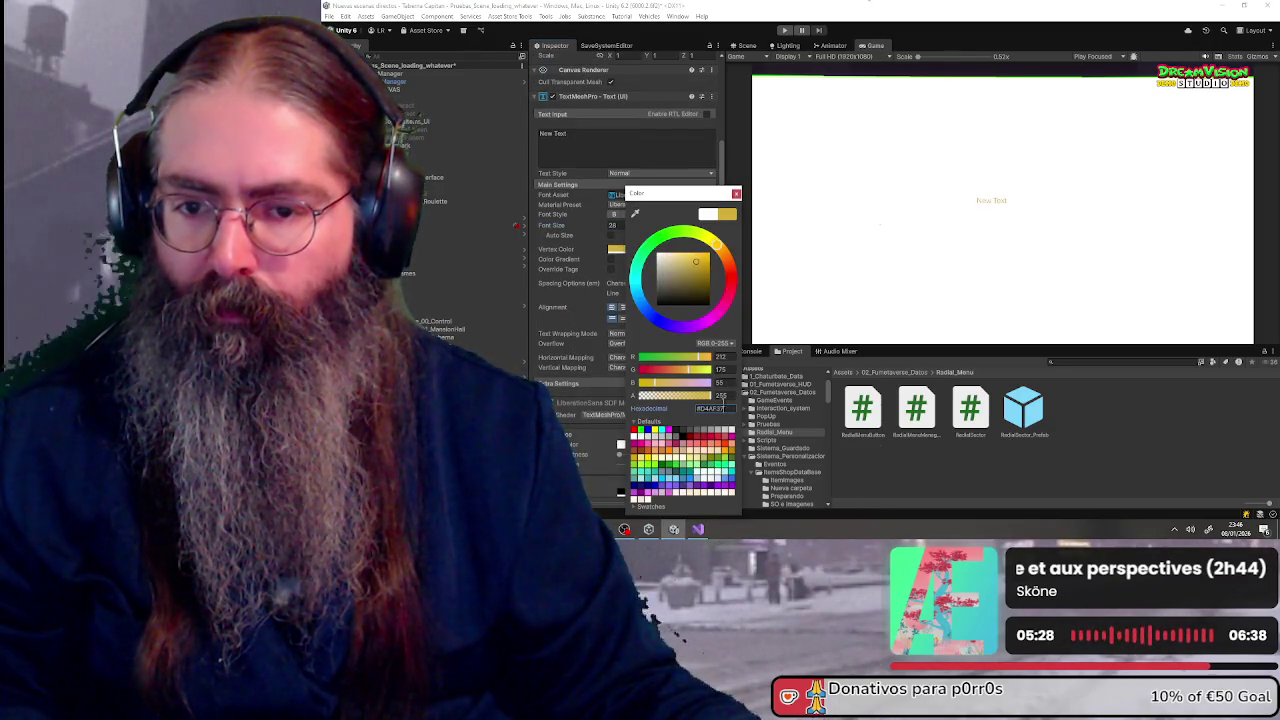
pyautogui.click(737, 196)
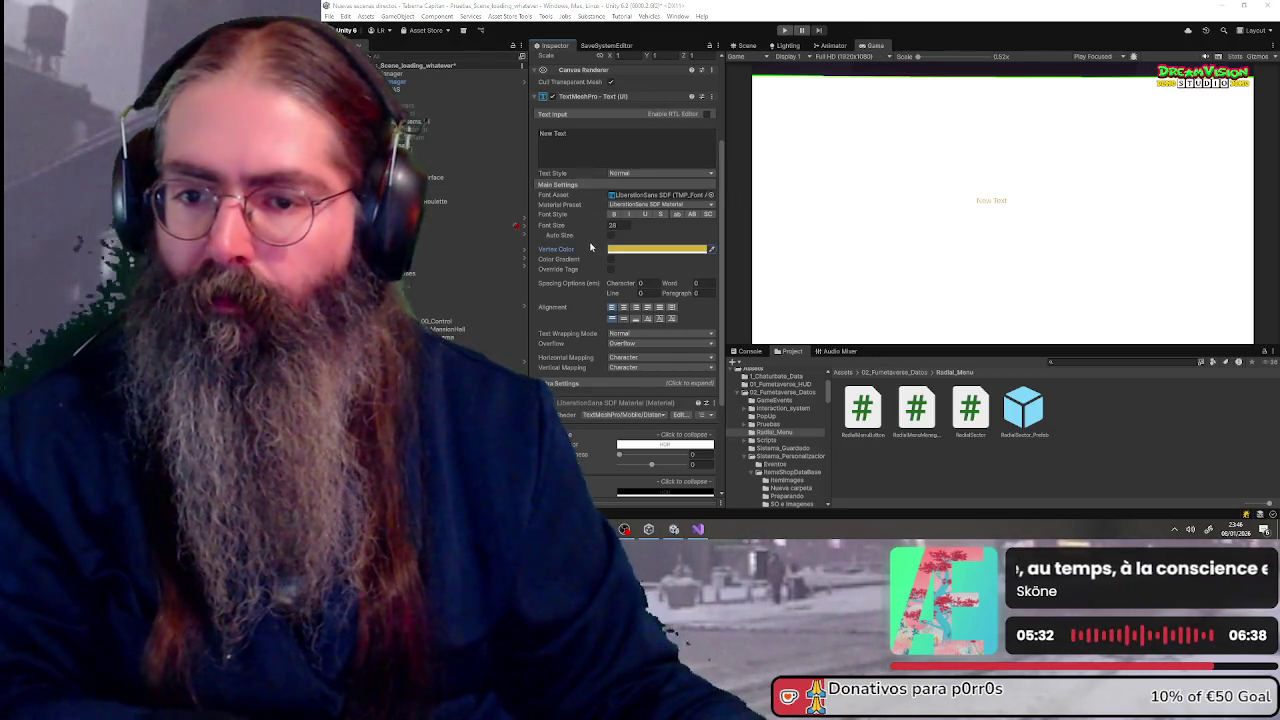
# - Resize the CenterText rect to 250 wide by 100 high
pyautogui.scroll(3, 631, 150)
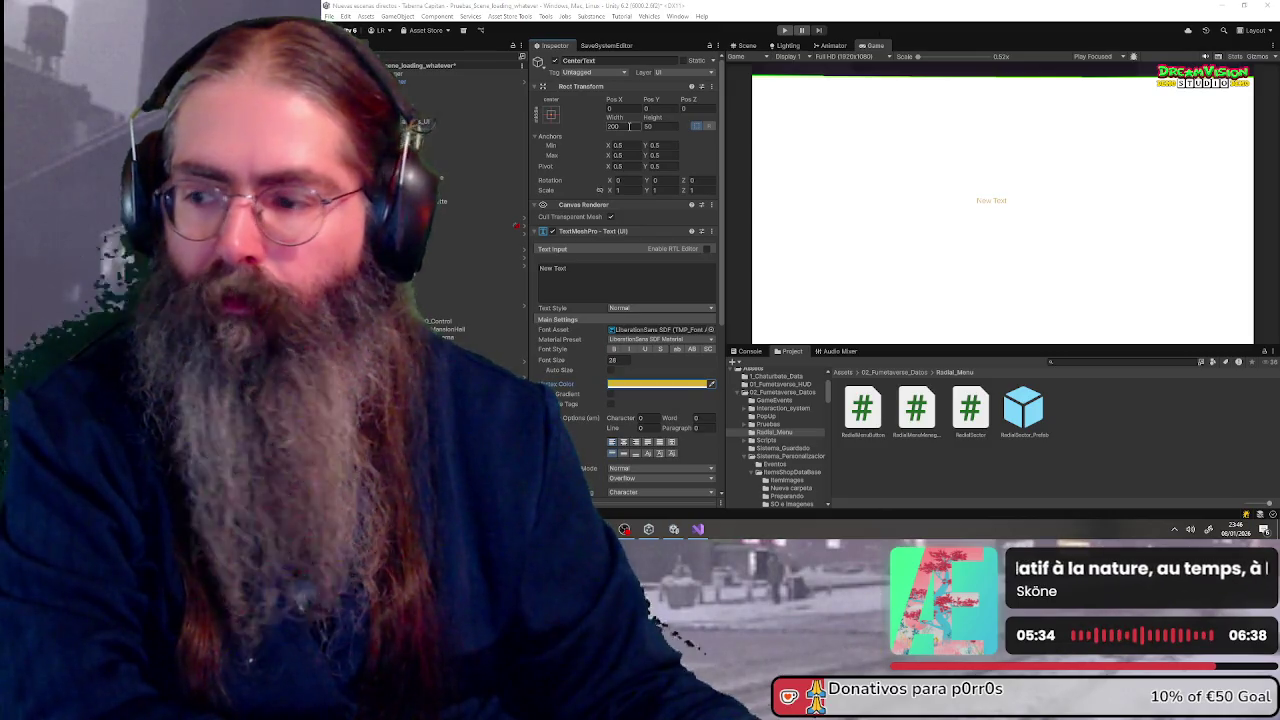
pyautogui.click(629, 126)
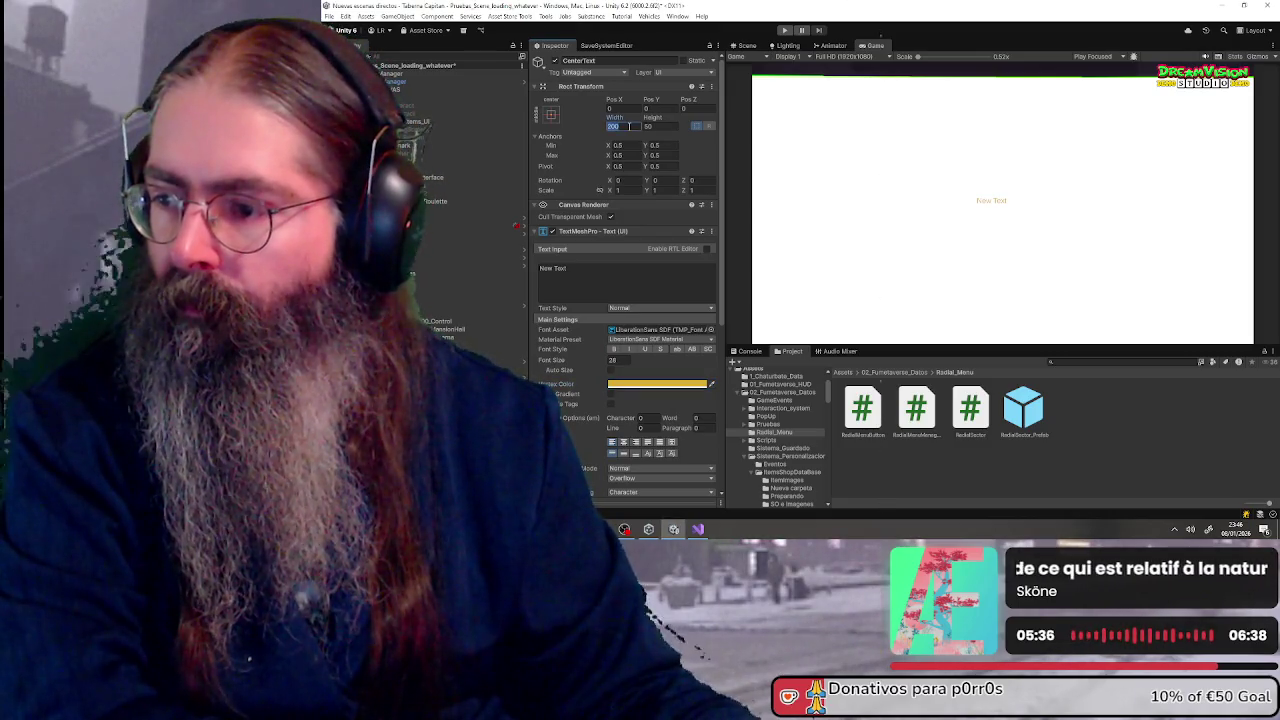
pyautogui.write('250')
pyautogui.press('Tab')
pyautogui.write('100')
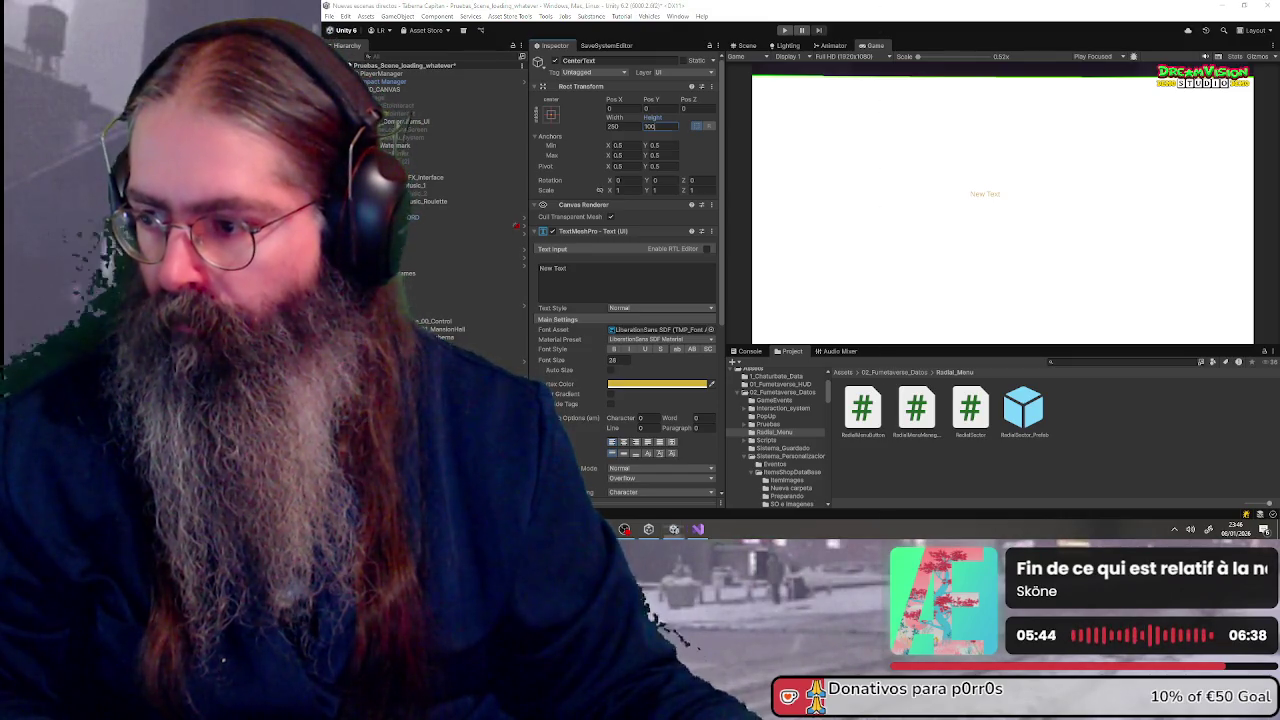
pyautogui.click(551, 115)
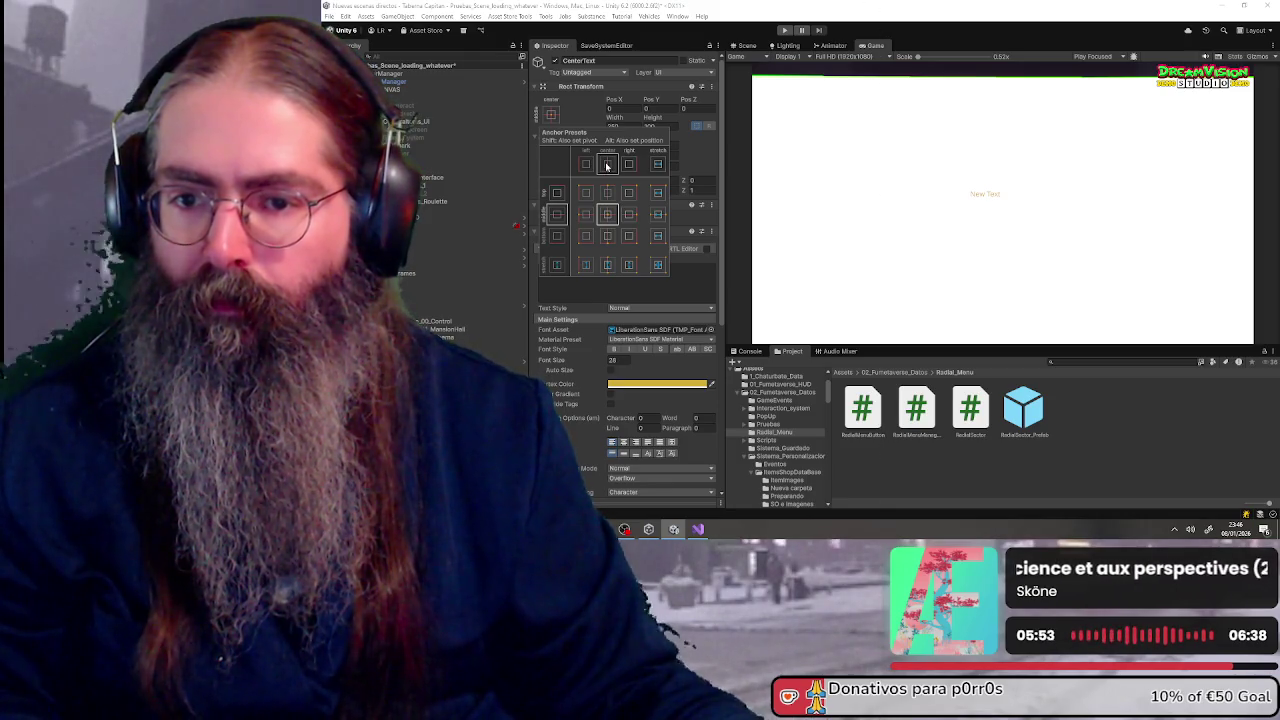
pyautogui.click(697, 163)
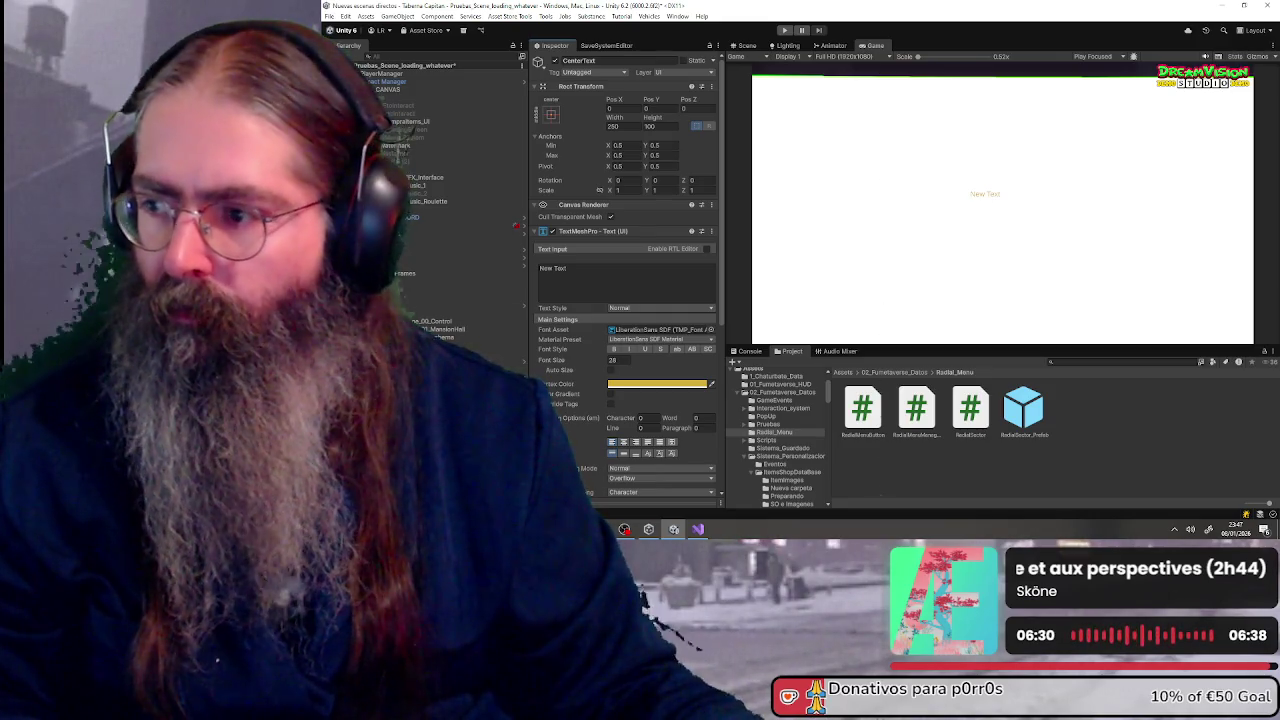
pyautogui.press('Up')
# - Create an empty UI object named RadialMenuButton
pyautogui.rightClick(412, 174)
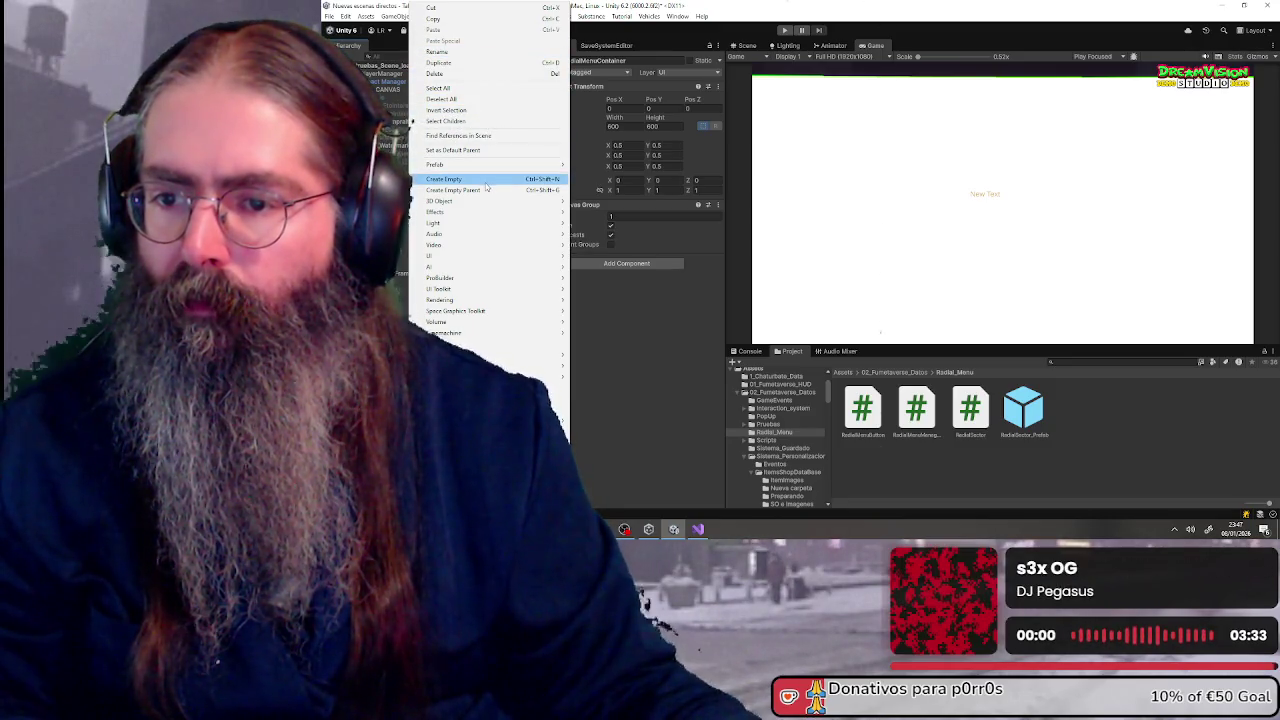
pyautogui.click(485, 182)
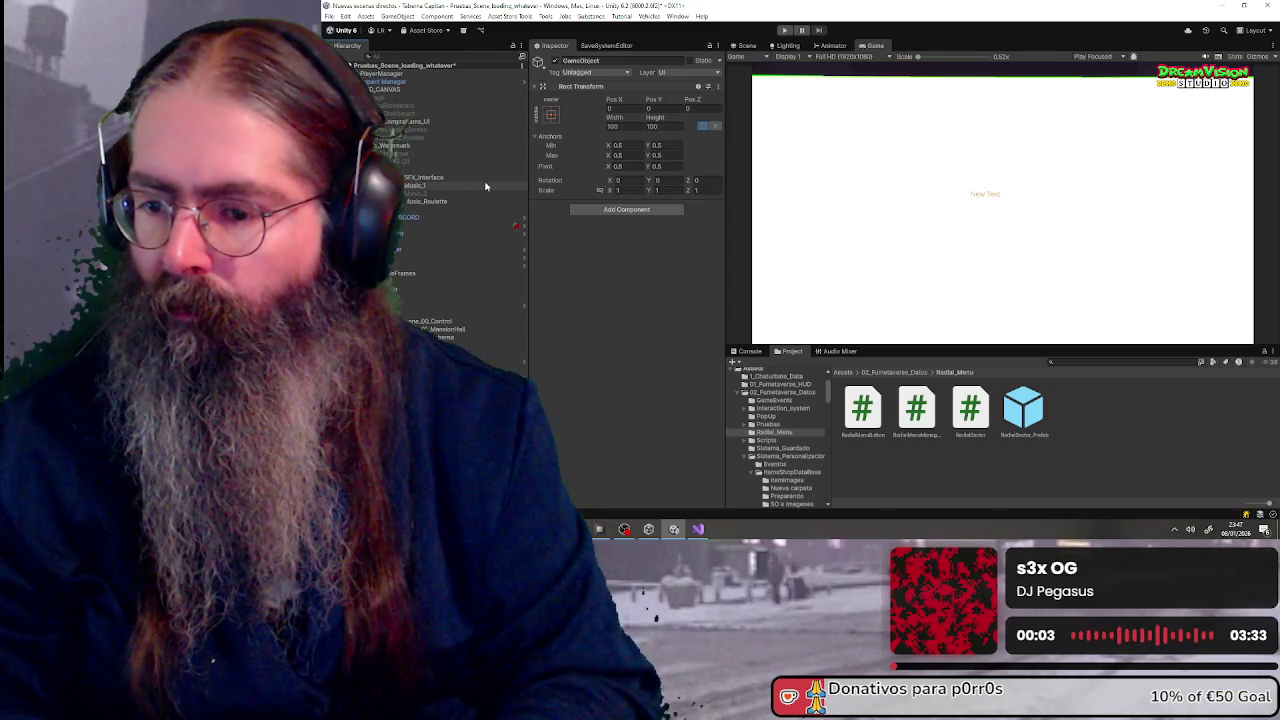
pyautogui.write('RadialMenuButton')
pyautogui.press('Return')
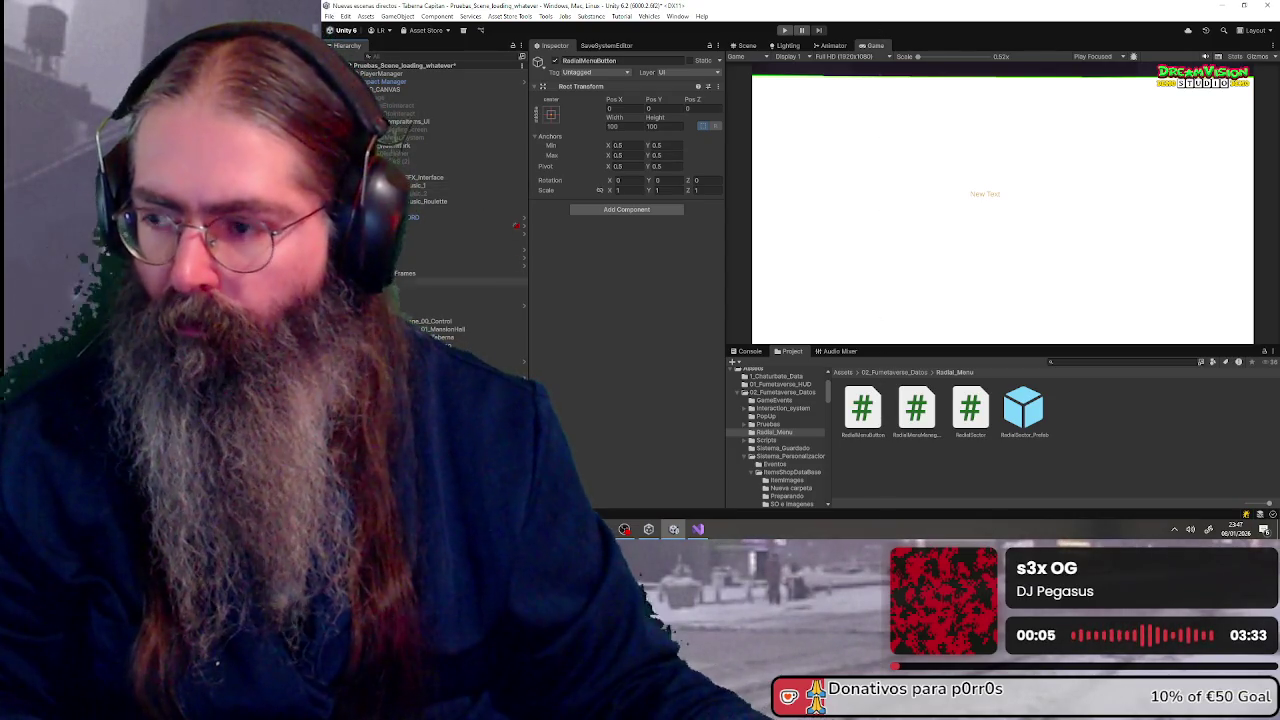
# - Add a UI Image object named Background under RadialMenuButton
pyautogui.rightClick(440, 150)
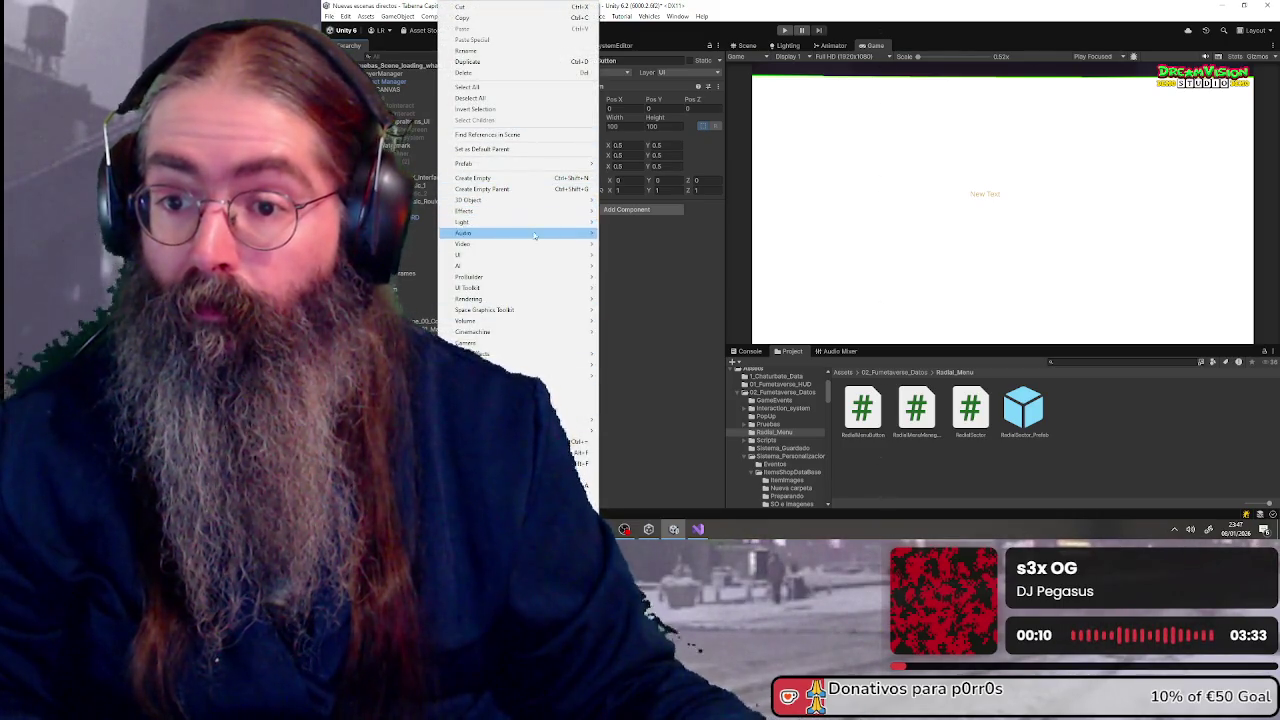
pyautogui.moveTo(540, 255)
pyautogui.click(655, 257)
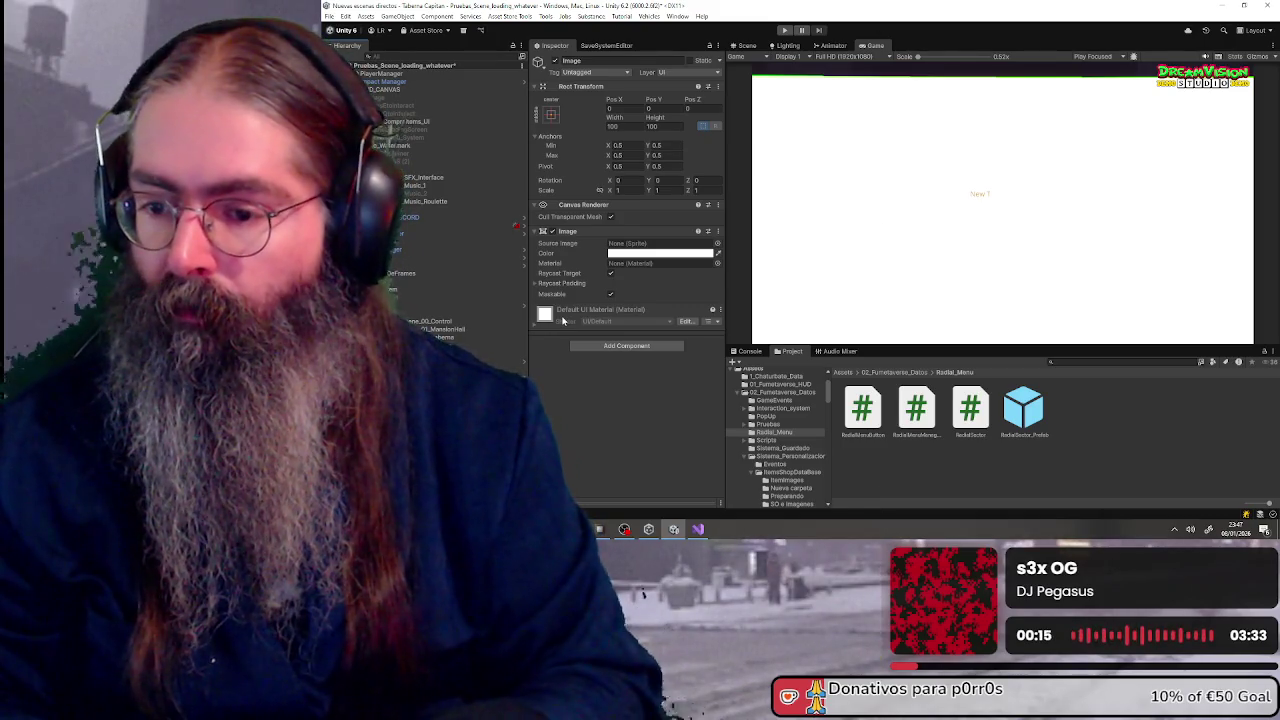
pyautogui.write('Background')
pyautogui.press('Return')
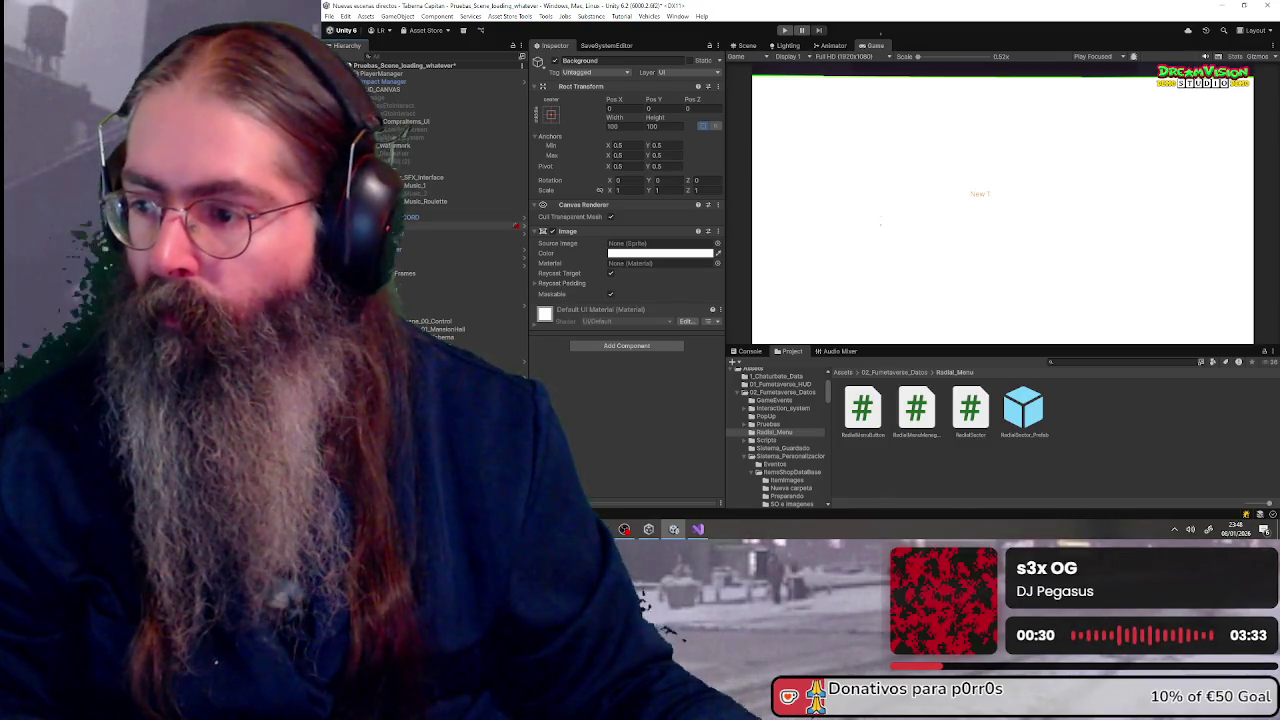
pyautogui.click(551, 116)
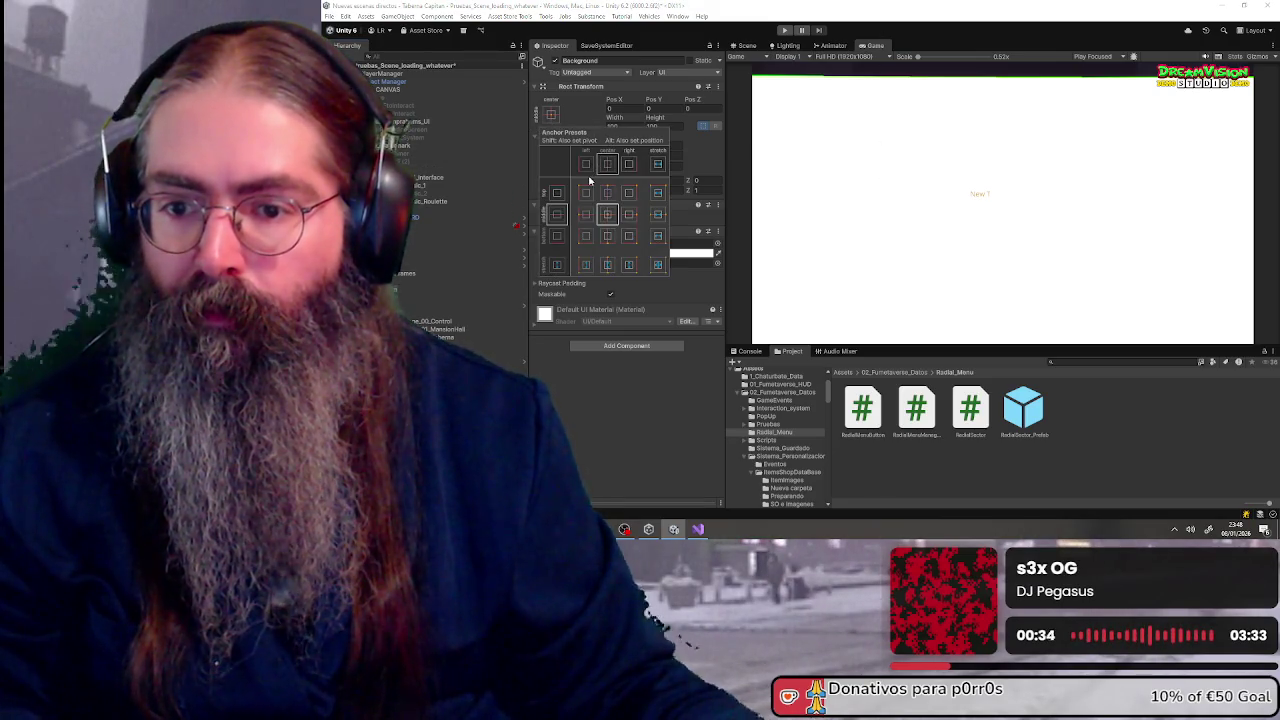
# - Anchor Background to stretch-stretch so it fills its parent with zero offsets
pyautogui.press('alt')
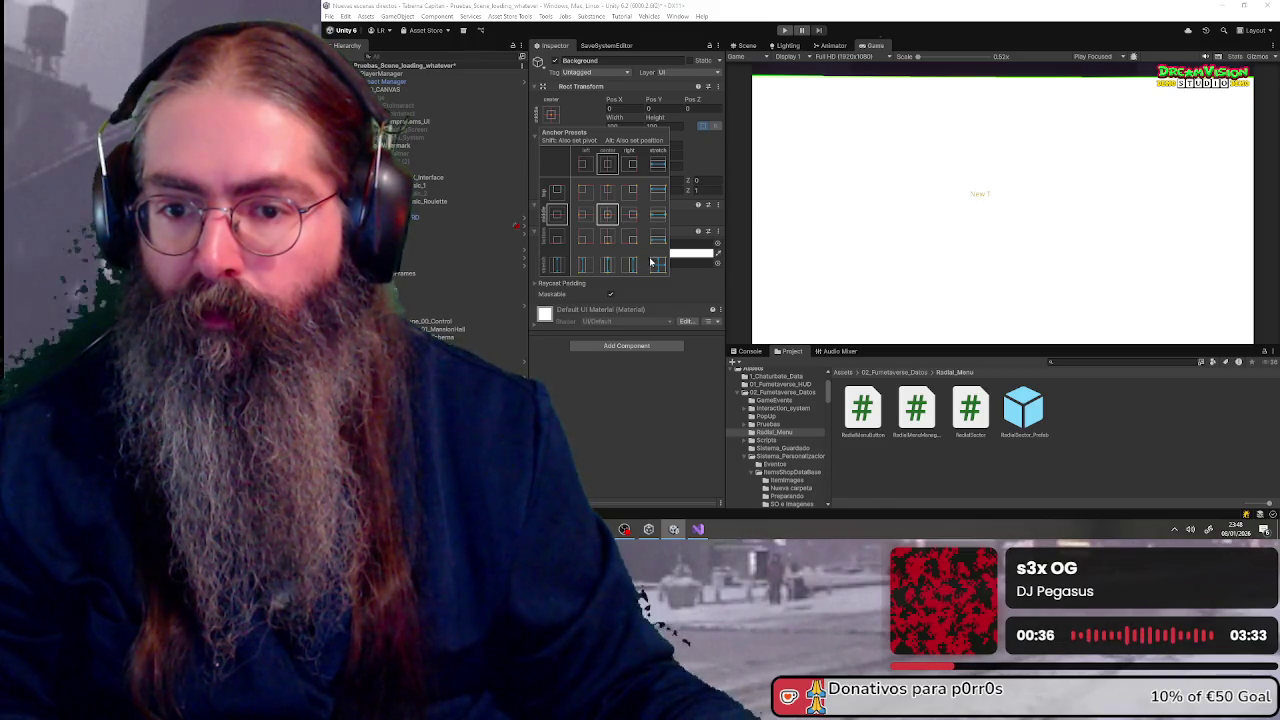
pyautogui.click(658, 264)
pyautogui.press('shift')
pyautogui.click(635, 419)
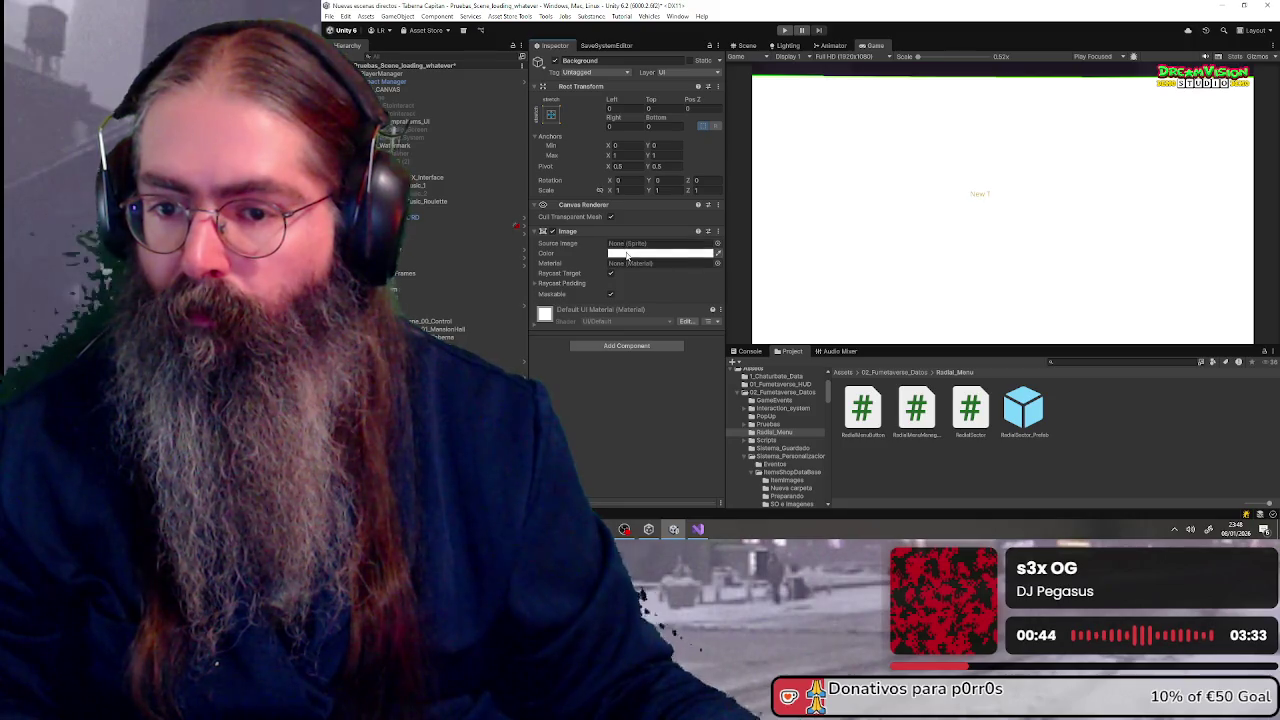
# - Set Background's Source Image to the white circle frame sprite and review its Image Type
pyautogui.click(717, 243)
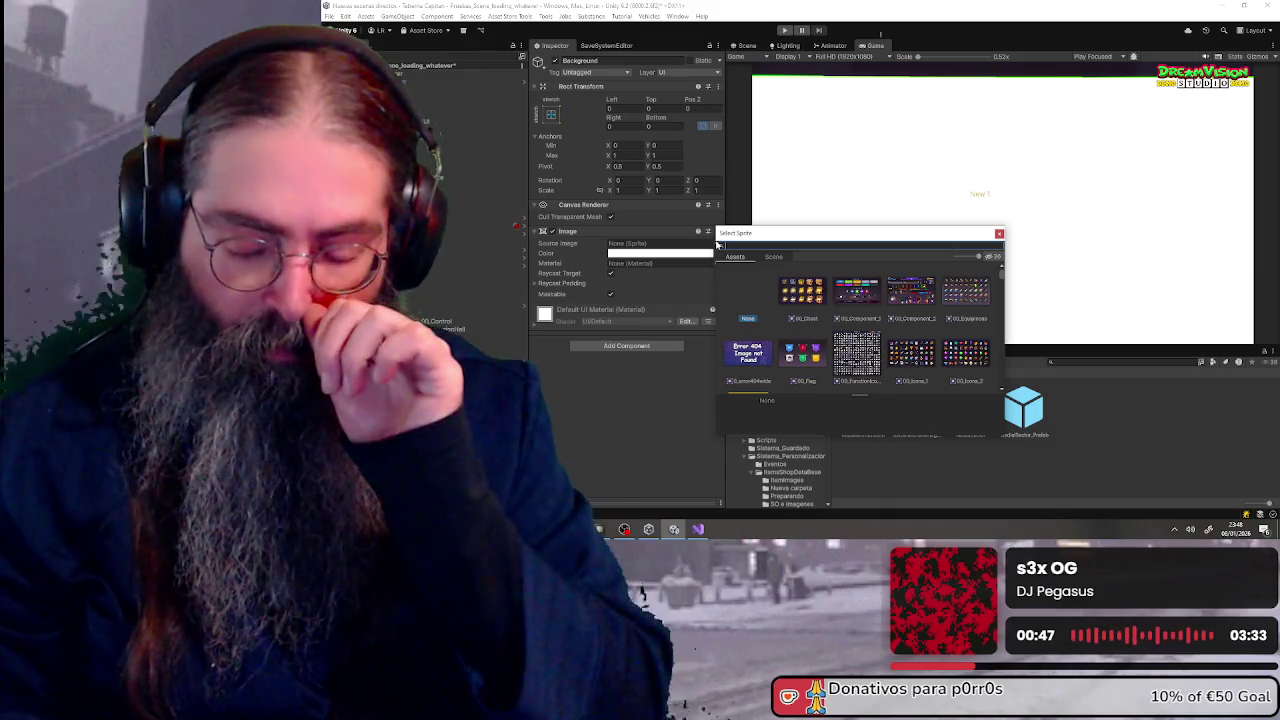
pyautogui.write('erro')
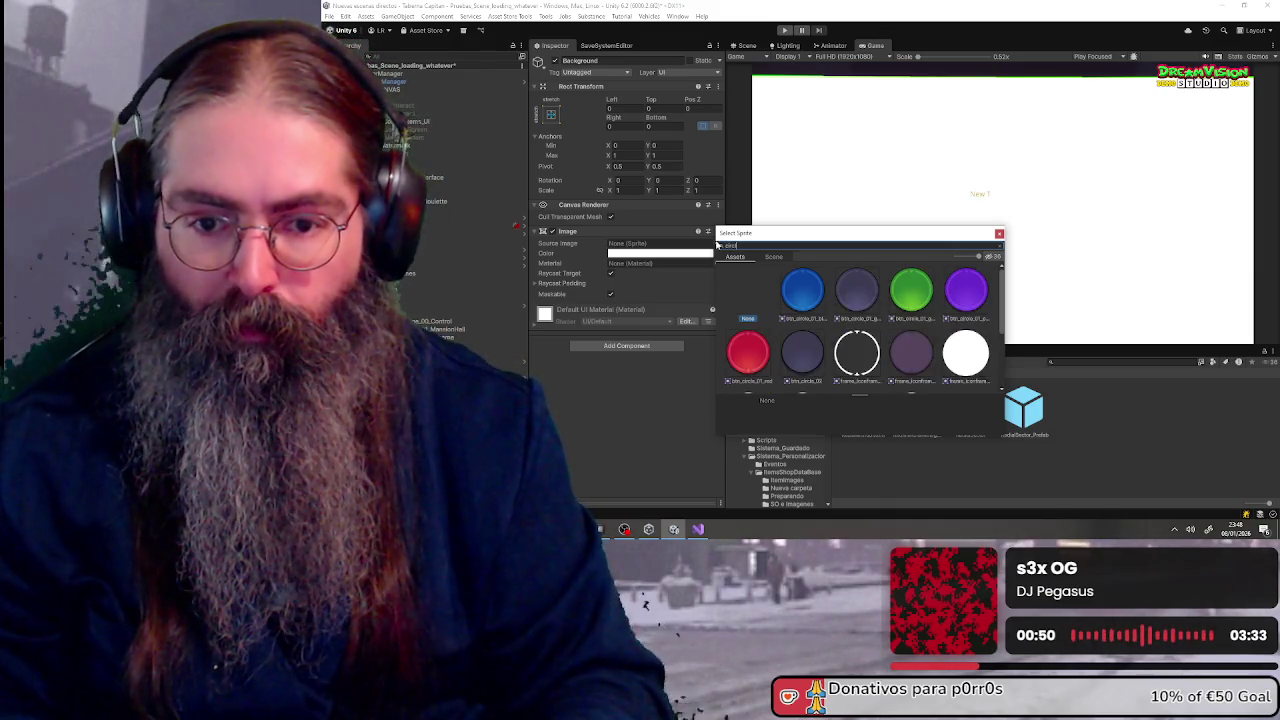
pyautogui.scroll(-5, 860, 312)
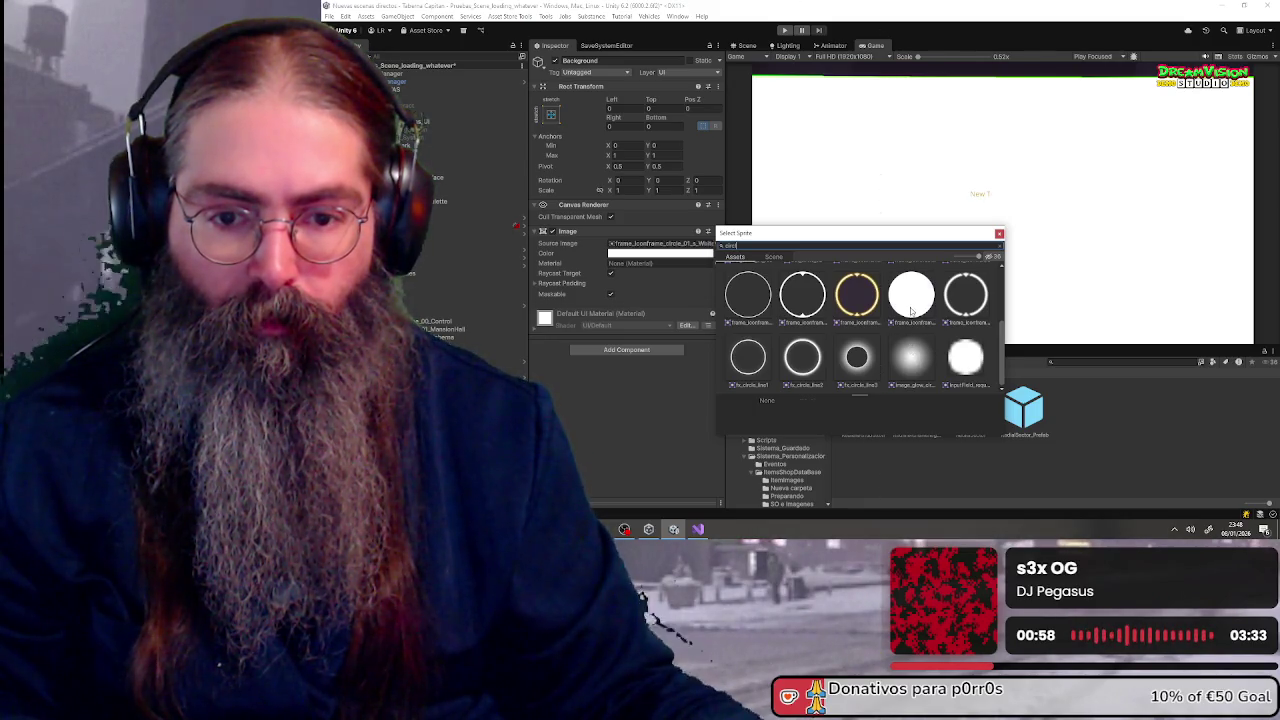
pyautogui.doubleClick(910, 305)
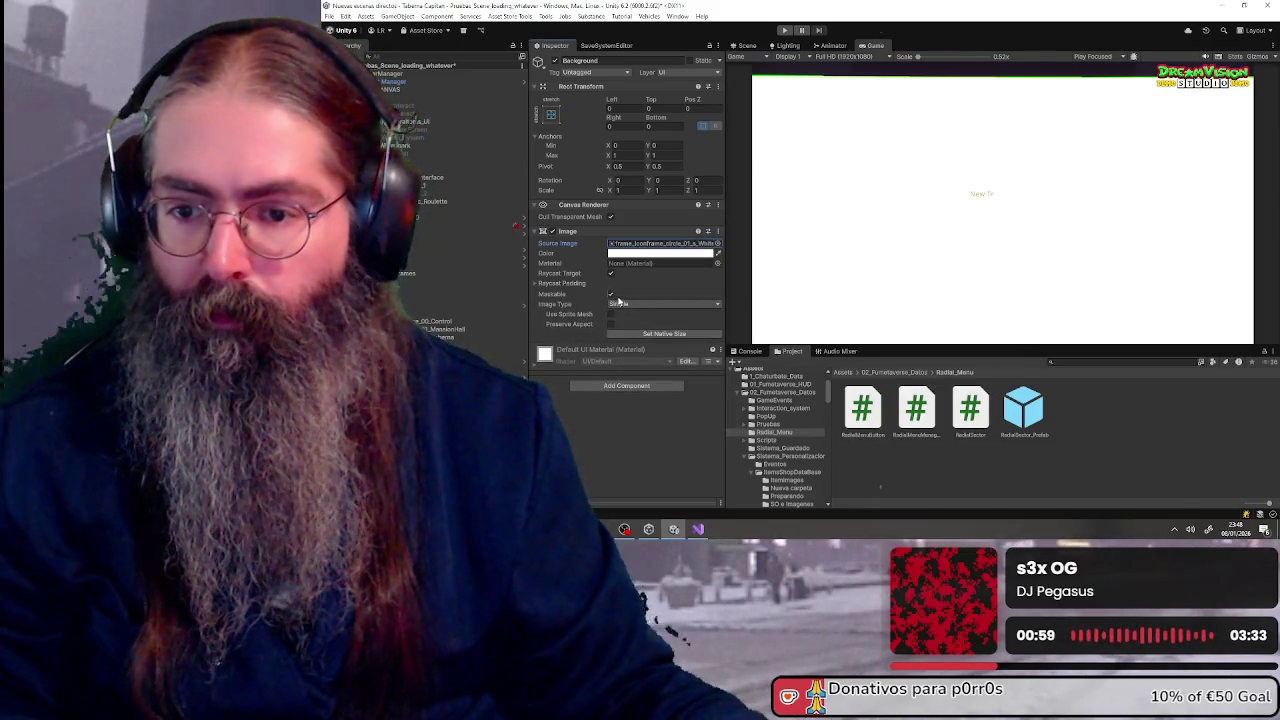
pyautogui.click(618, 303)
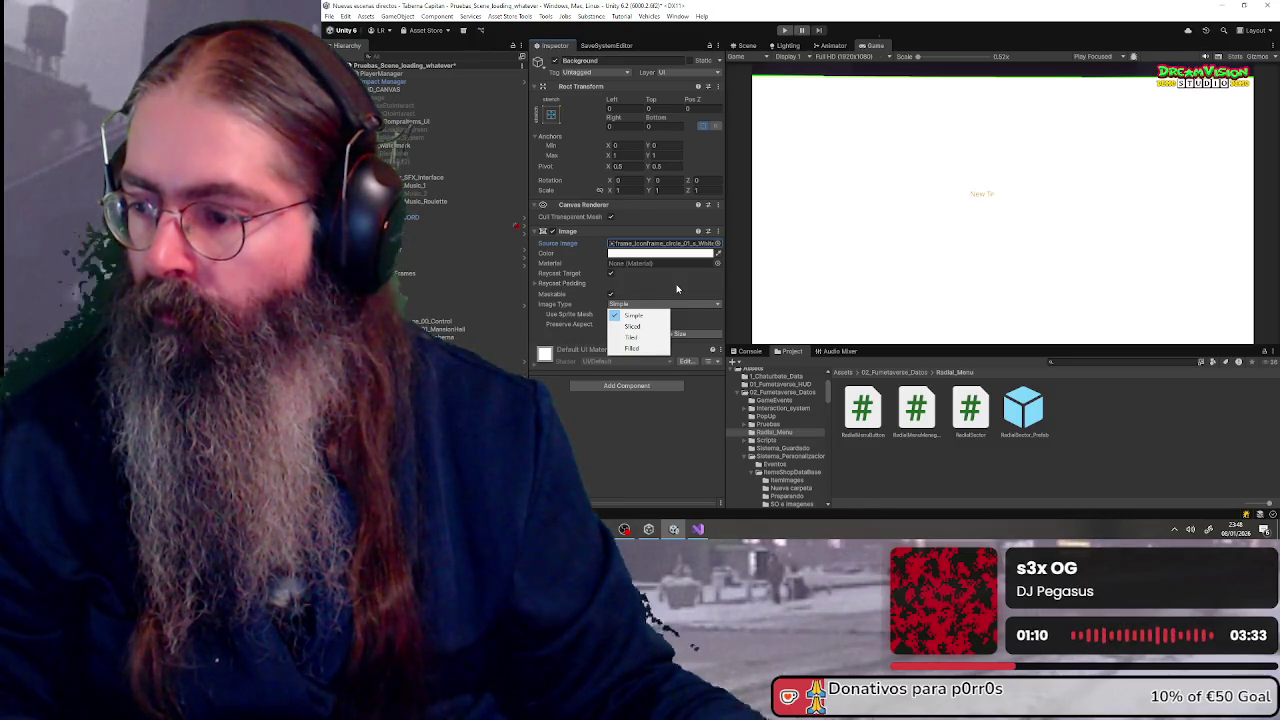
pyautogui.click(676, 289)
pyautogui.click(676, 289)
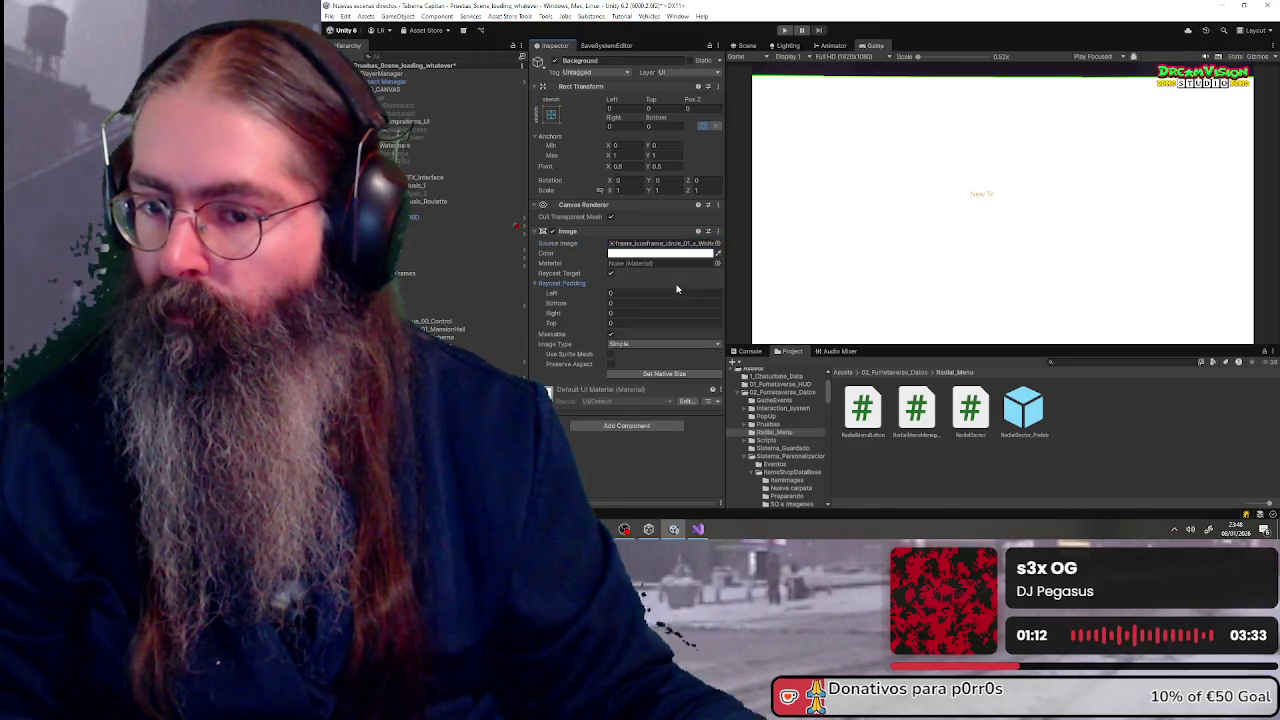
pyautogui.click(676, 289)
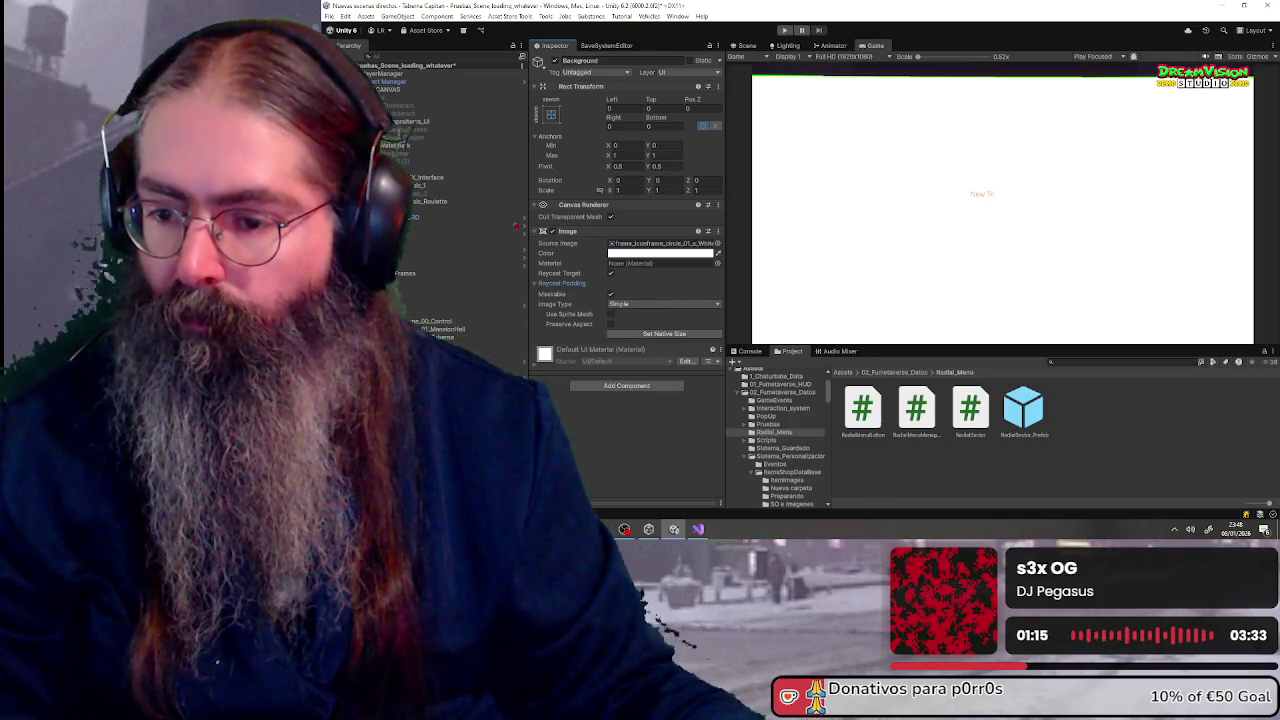
# - Add another UI Image under the selected parent and name it Icon
pyautogui.click(420, 150)
pyautogui.rightClick(420, 150)
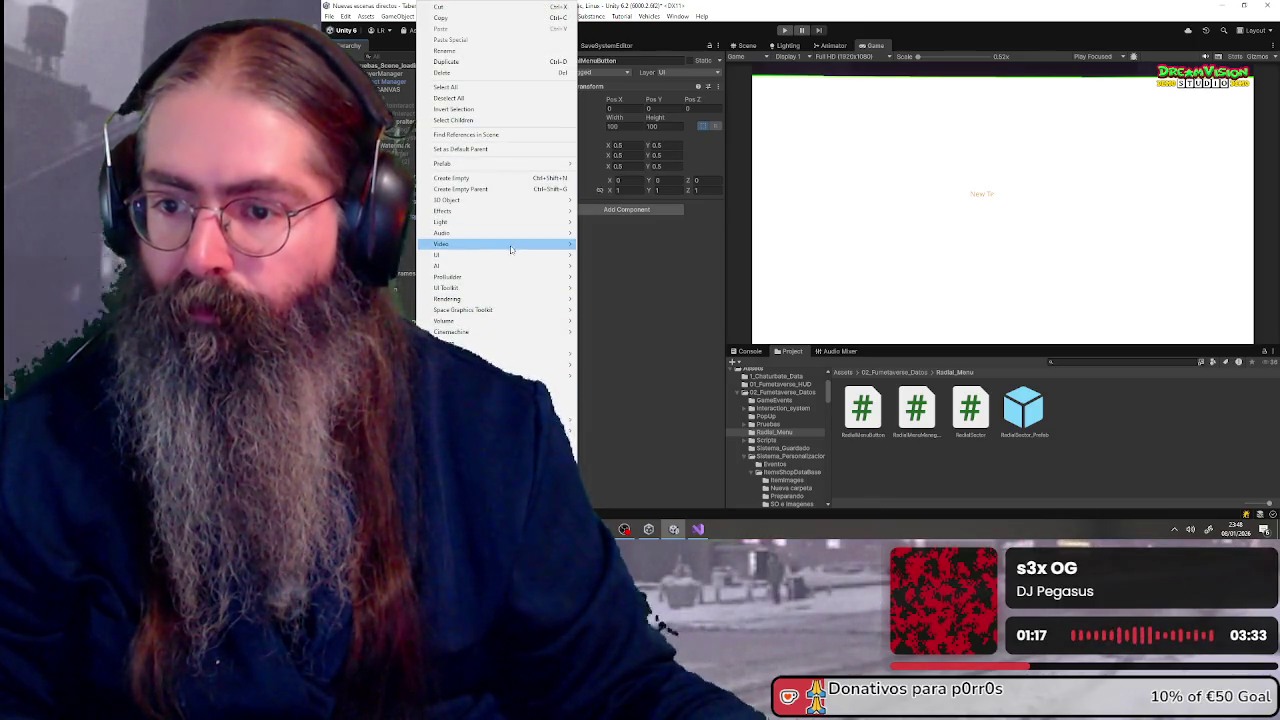
pyautogui.moveTo(510, 255)
pyautogui.click(620, 258)
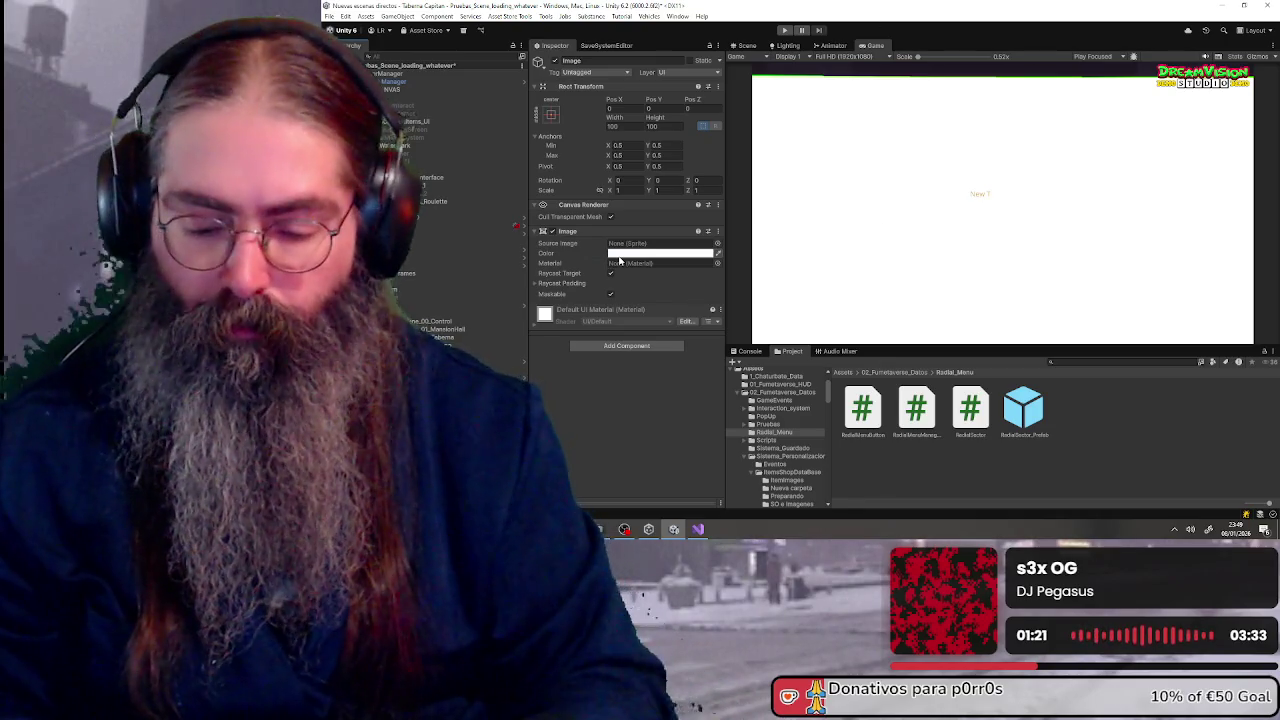
pyautogui.write('Icon')
pyautogui.press('Return')
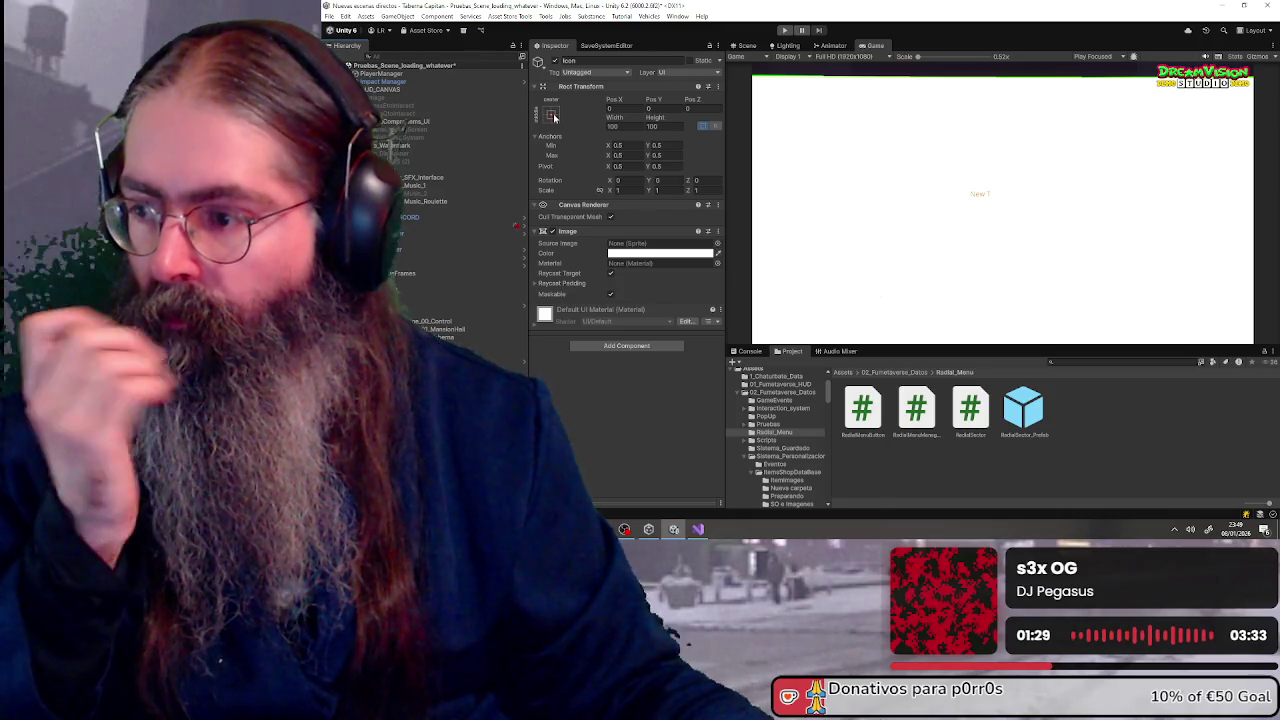
# - Resize Icon to 50 by 50, then open the Background image's colour picker
pyautogui.click(636, 127)
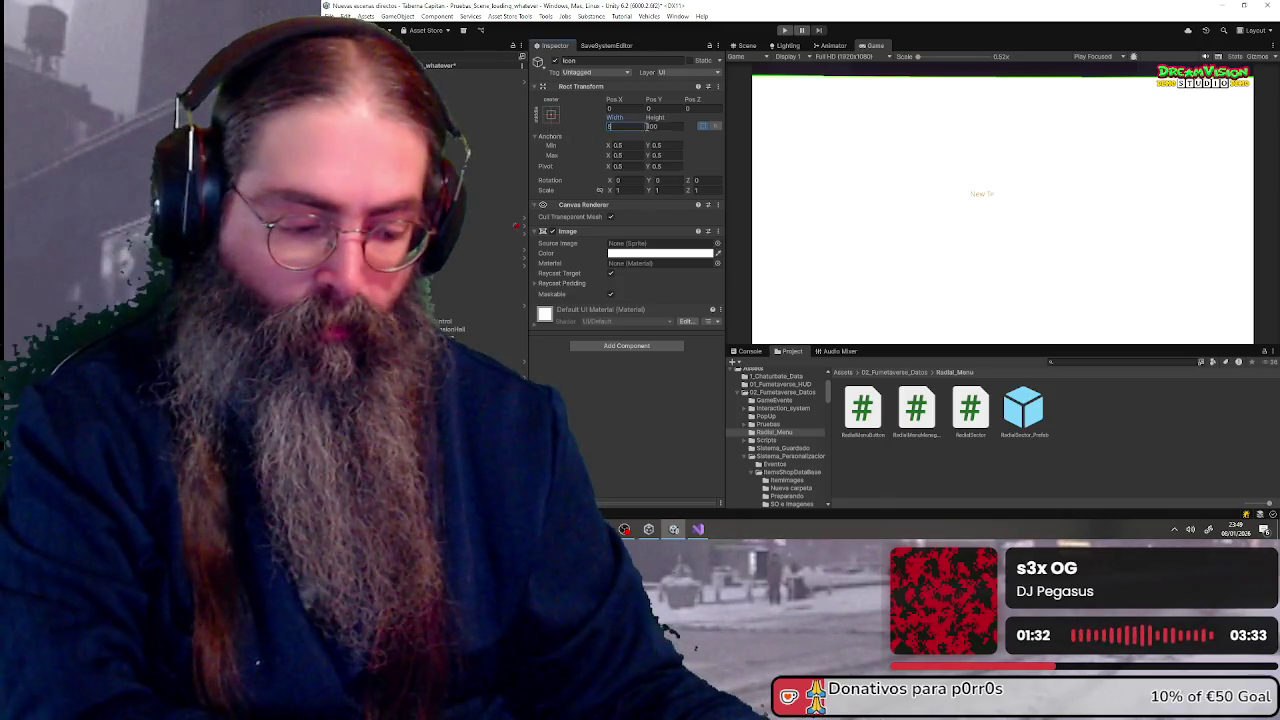
pyautogui.write('50')
pyautogui.click(662, 126)
pyautogui.write('50')
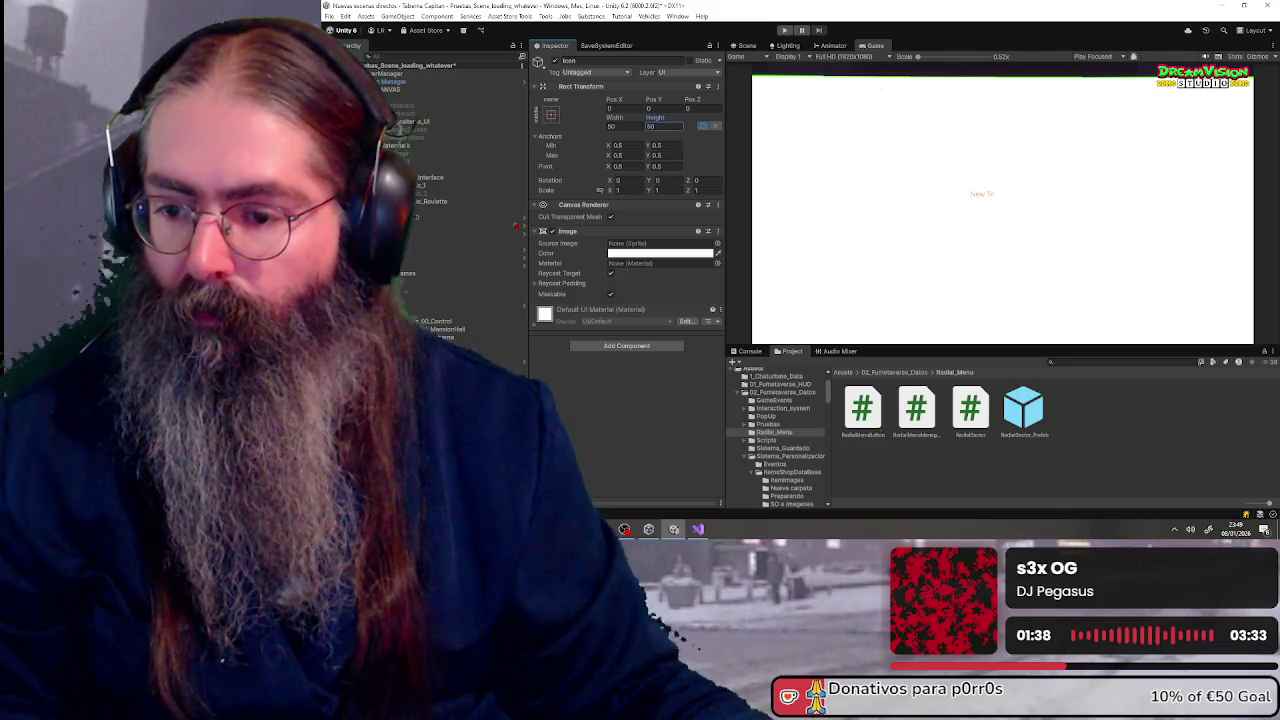
pyautogui.click(405, 137)
pyautogui.click(628, 254)
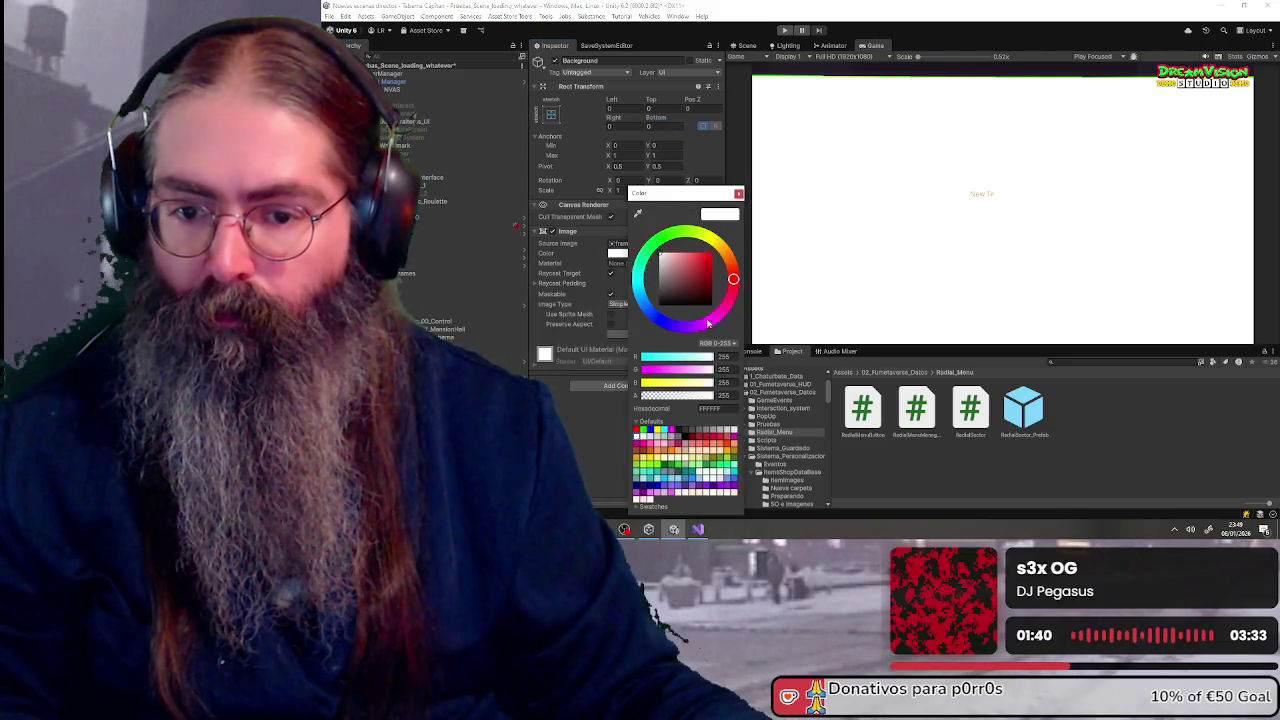
# - Set the Background colour to black (R, G, B 0) with alpha 80
pyautogui.click(735, 356)
pyautogui.write('0')
pyautogui.click(733, 369)
pyautogui.write('0')
pyautogui.click(733, 382)
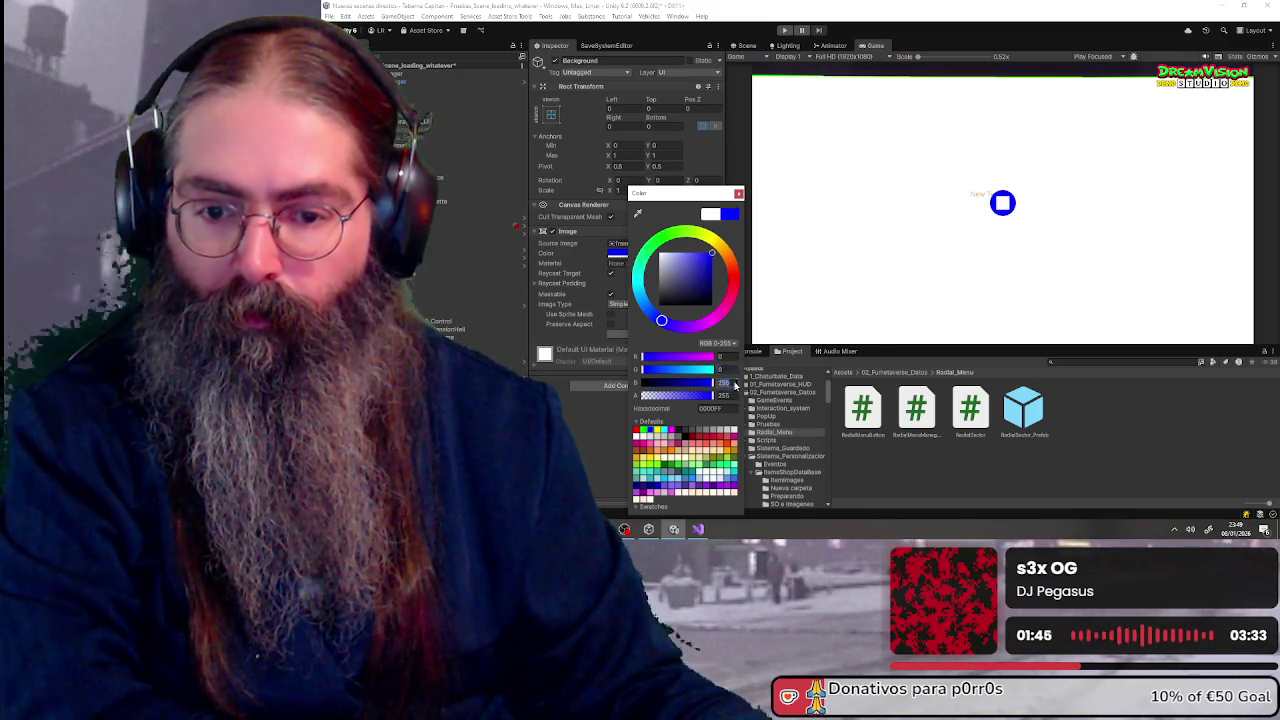
pyautogui.write('0')
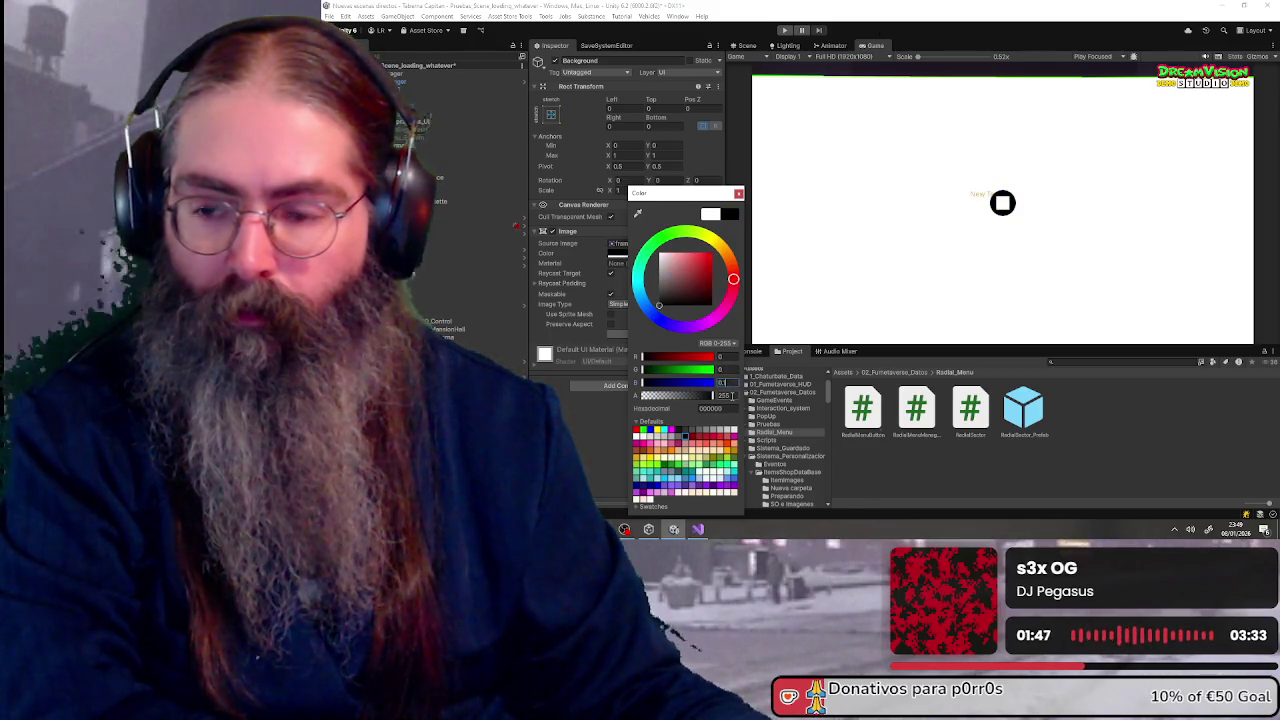
pyautogui.click(731, 395)
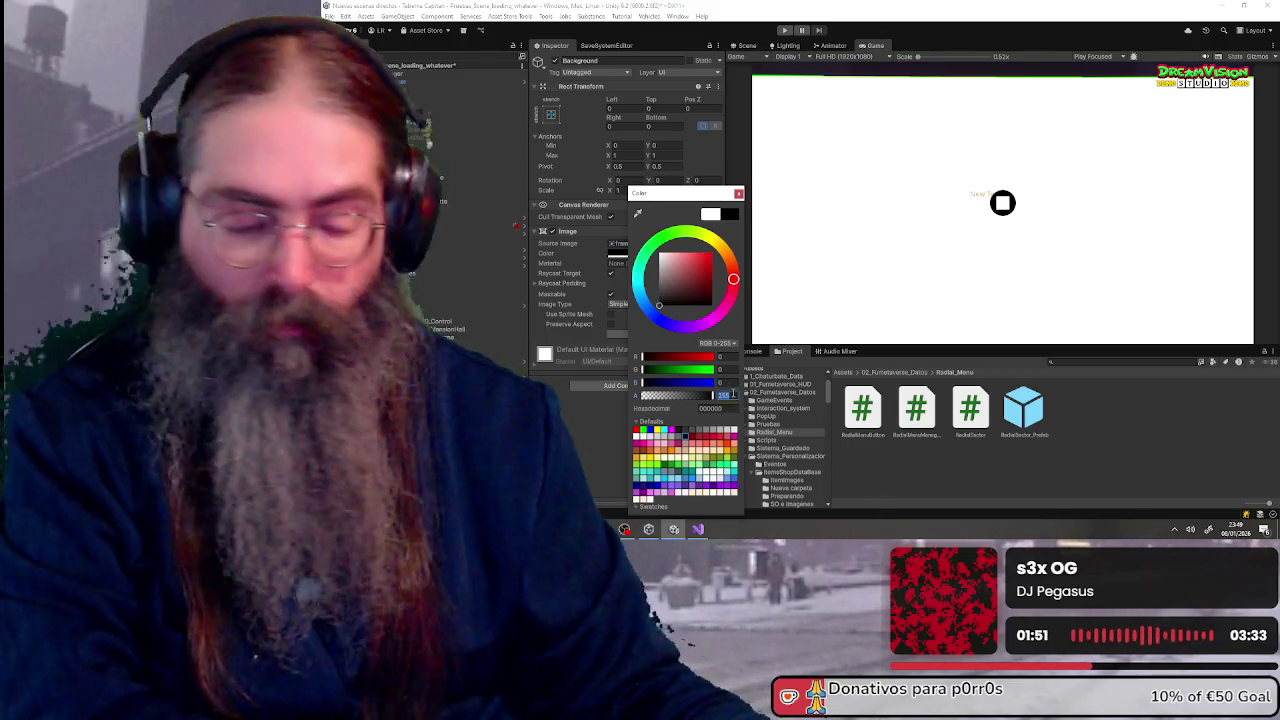
pyautogui.write('80')
# - Change R, G and B to 1 and close the colour picker
pyautogui.click(727, 356)
pyautogui.write('1')
pyautogui.press('Tab')
pyautogui.write('1')
pyautogui.click(729, 381)
pyautogui.write('1')
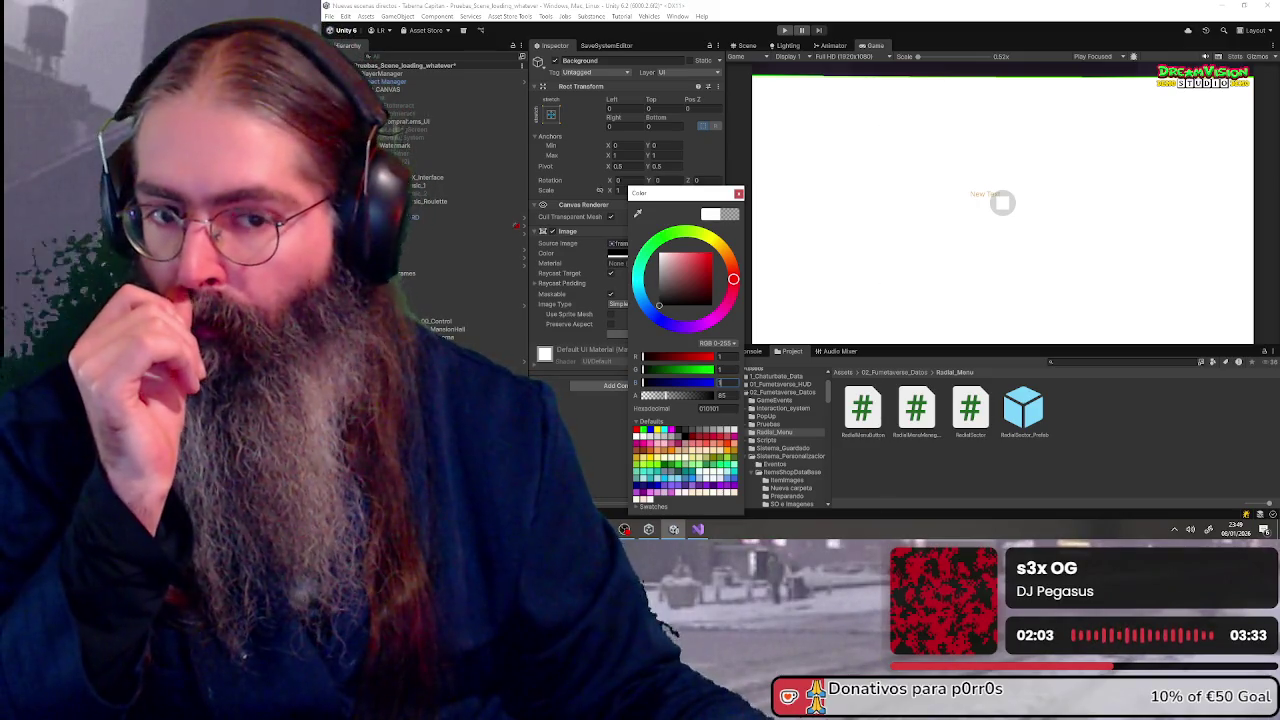
pyautogui.press('Escape')
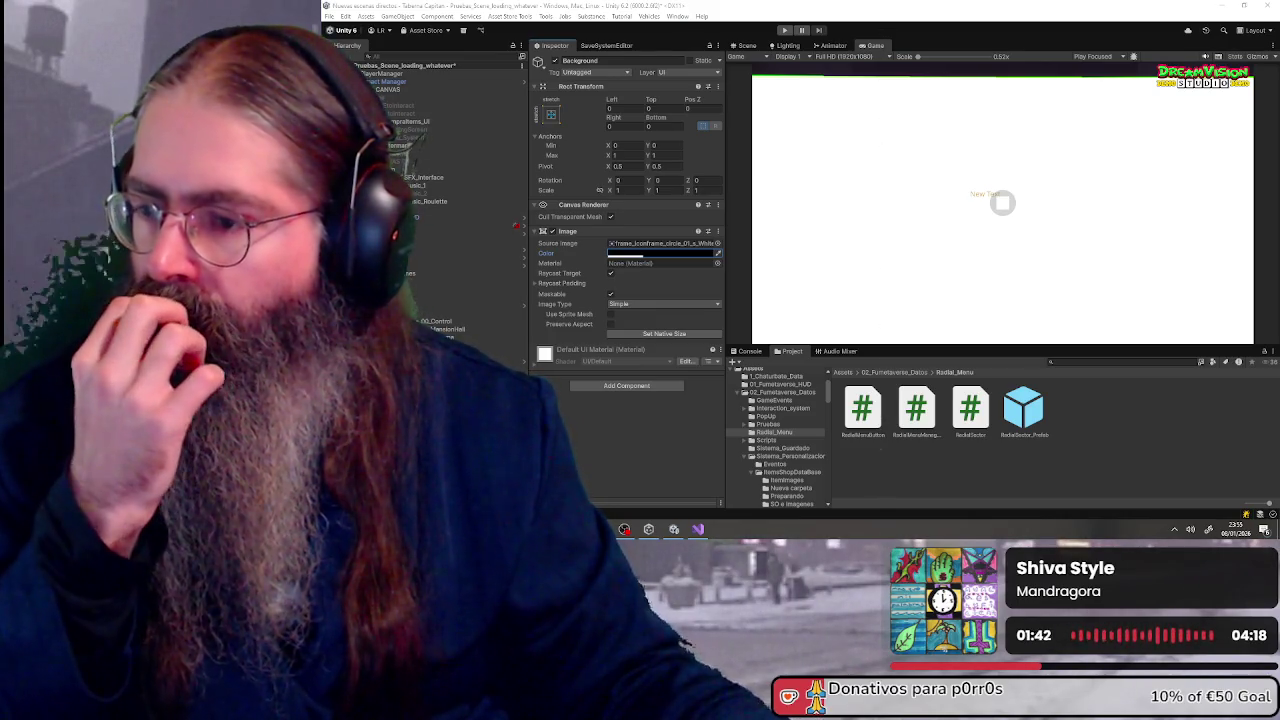
# - Add the Radial Menu Button script to RadialMenuButton and fill its Background, Icon and Rect Transform references
pyautogui.click(464, 336)
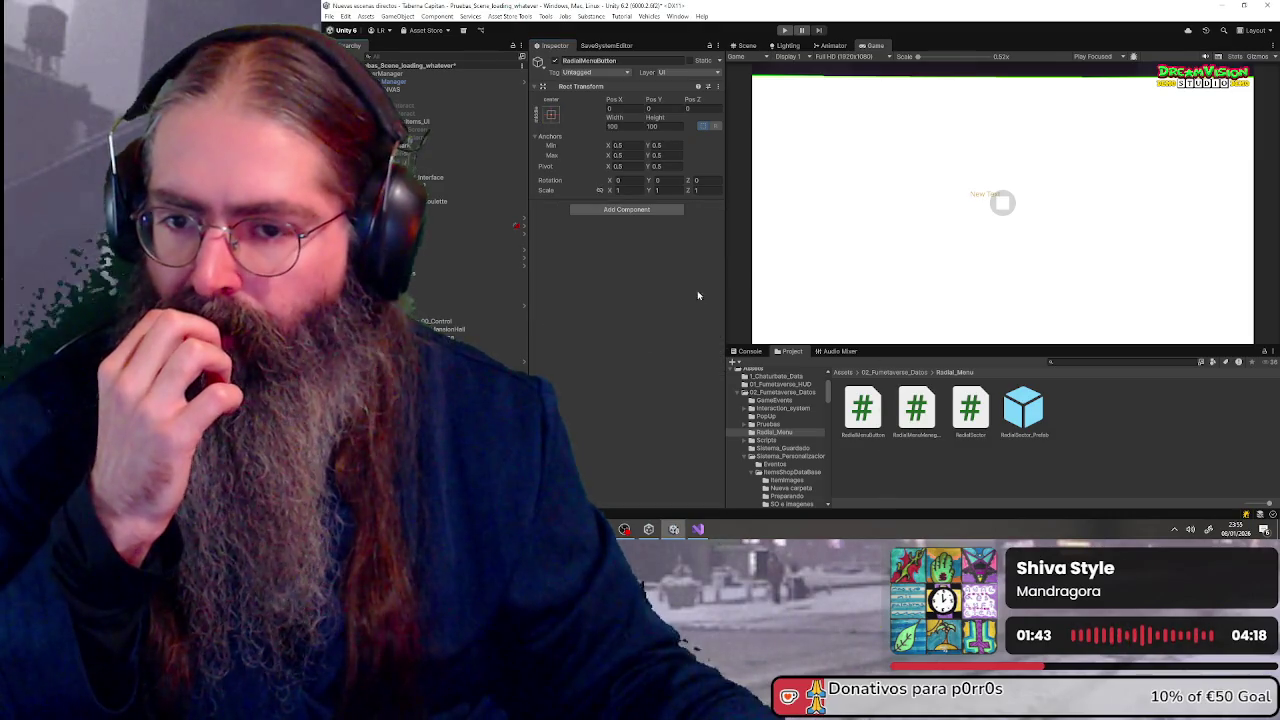
pyautogui.moveTo(707, 296); pyautogui.dragTo(672, 290)
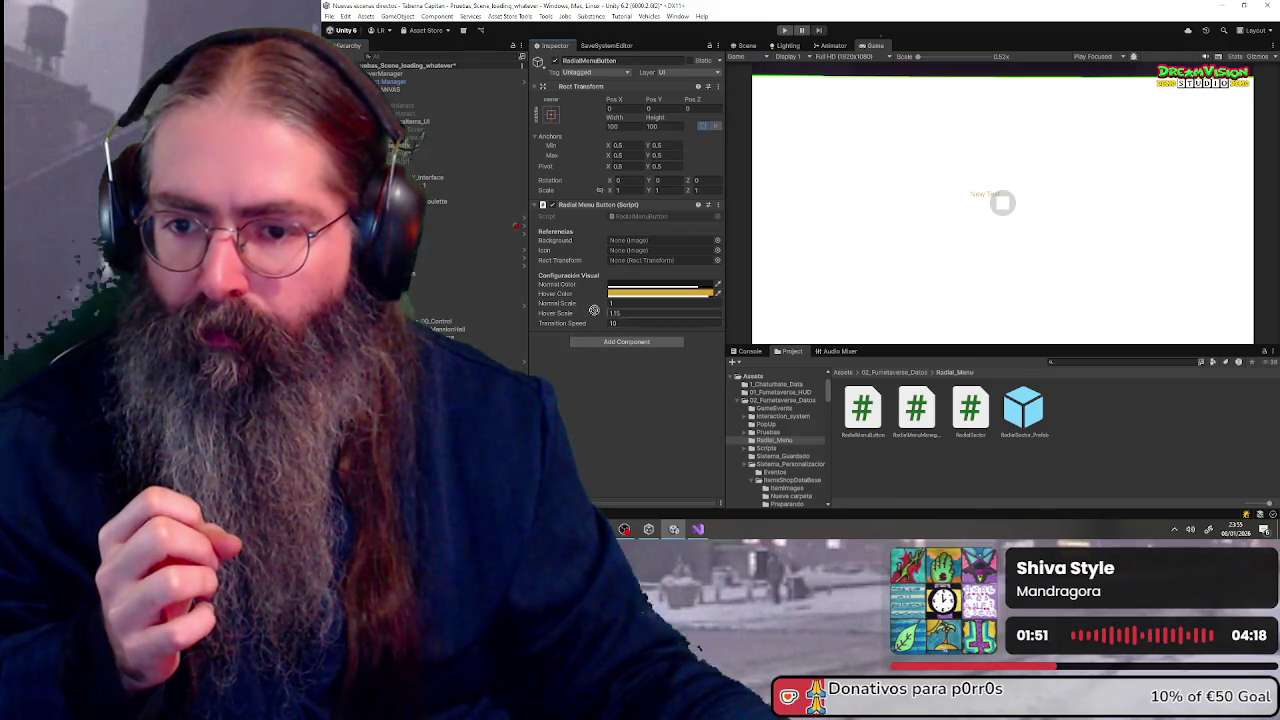
pyautogui.click(629, 243)
pyautogui.moveTo(630, 247); pyautogui.dragTo(630, 246)
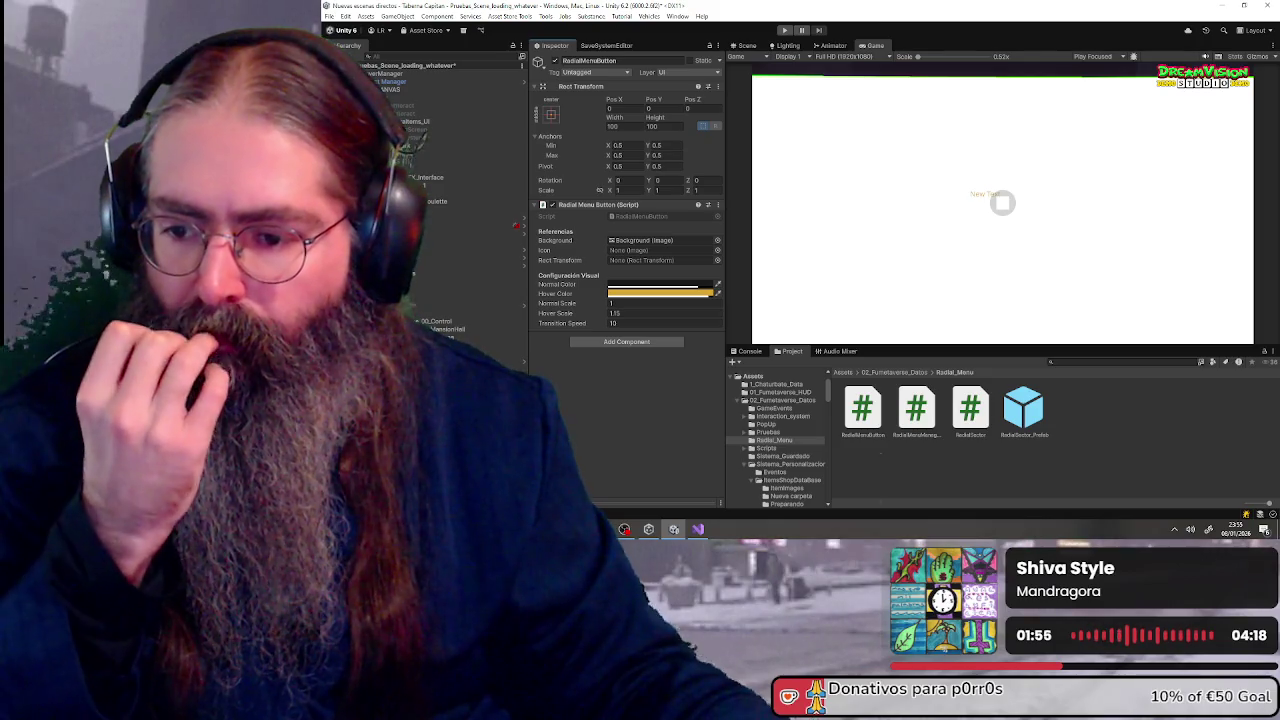
pyautogui.click(624, 251)
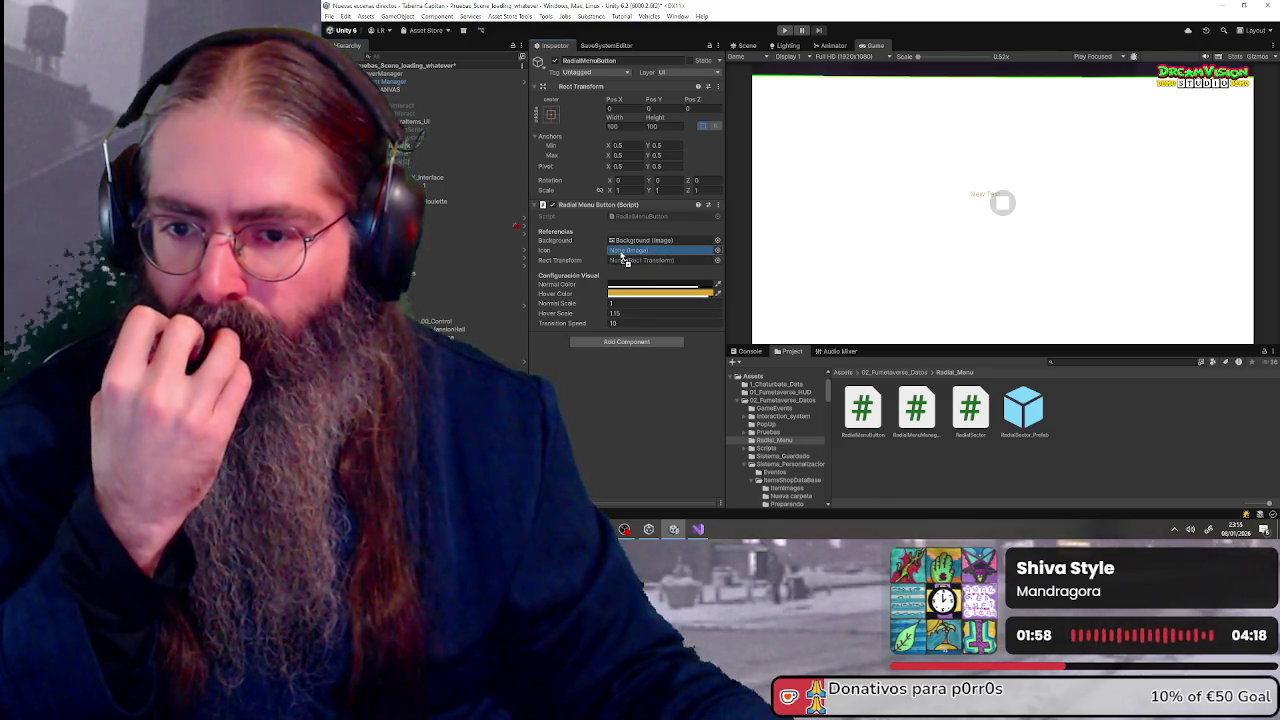
pyautogui.moveTo(622, 256); pyautogui.dragTo(624, 251)
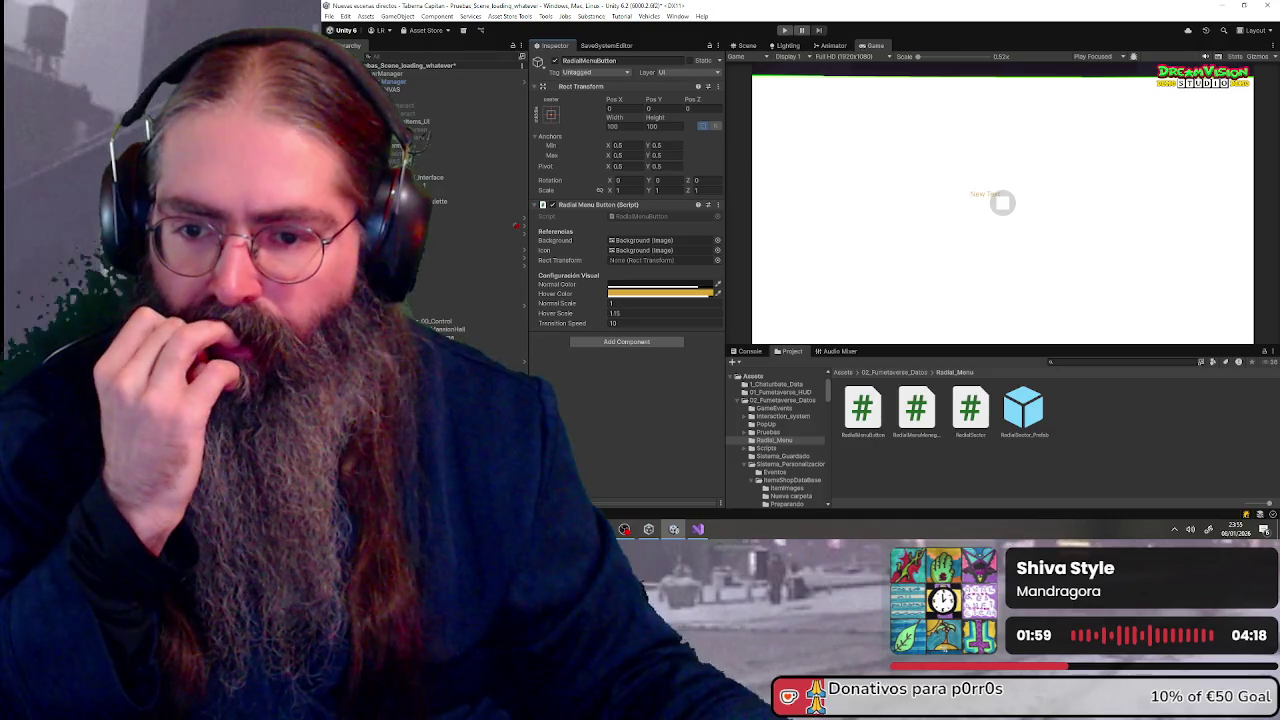
pyautogui.click(616, 262)
pyautogui.moveTo(620, 268); pyautogui.dragTo(622, 270)
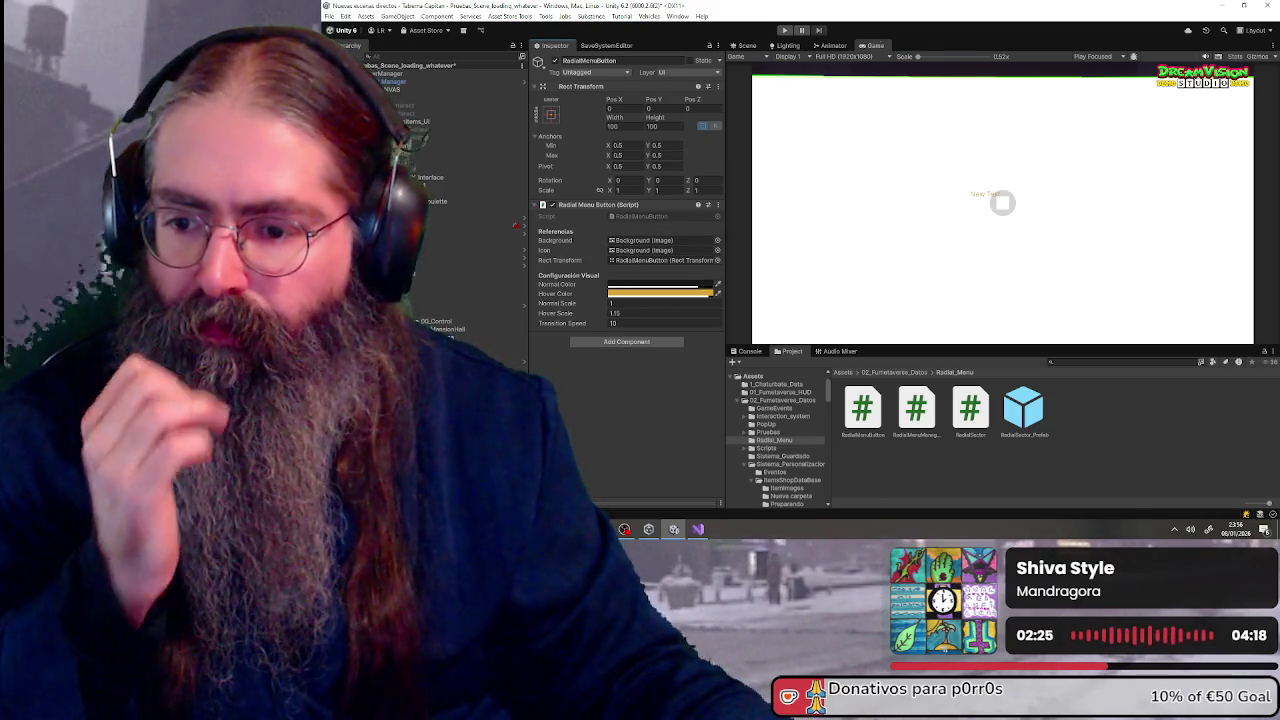
# - Save RadialMenuButton as a prefab in Radial_Menu and delete the scene instance
pyautogui.moveTo(1163, 447); pyautogui.dragTo(1162, 444)
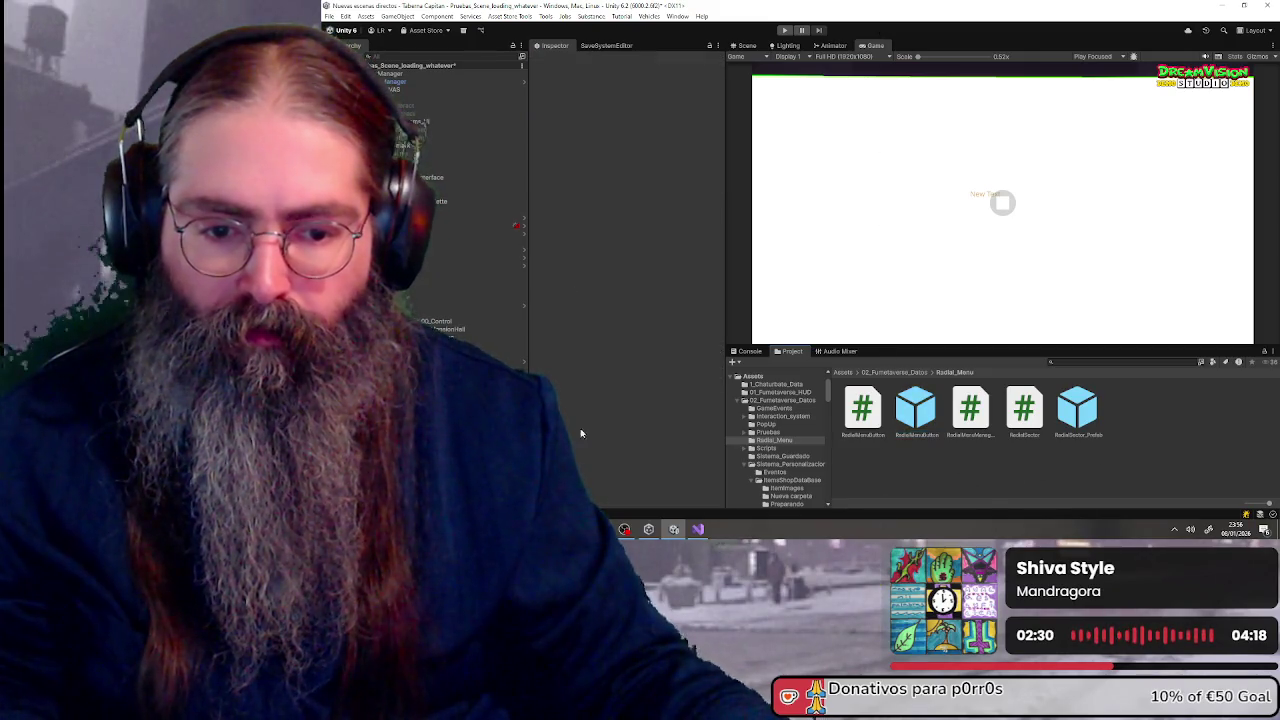
pyautogui.click(395, 89)
pyautogui.press('Delete')
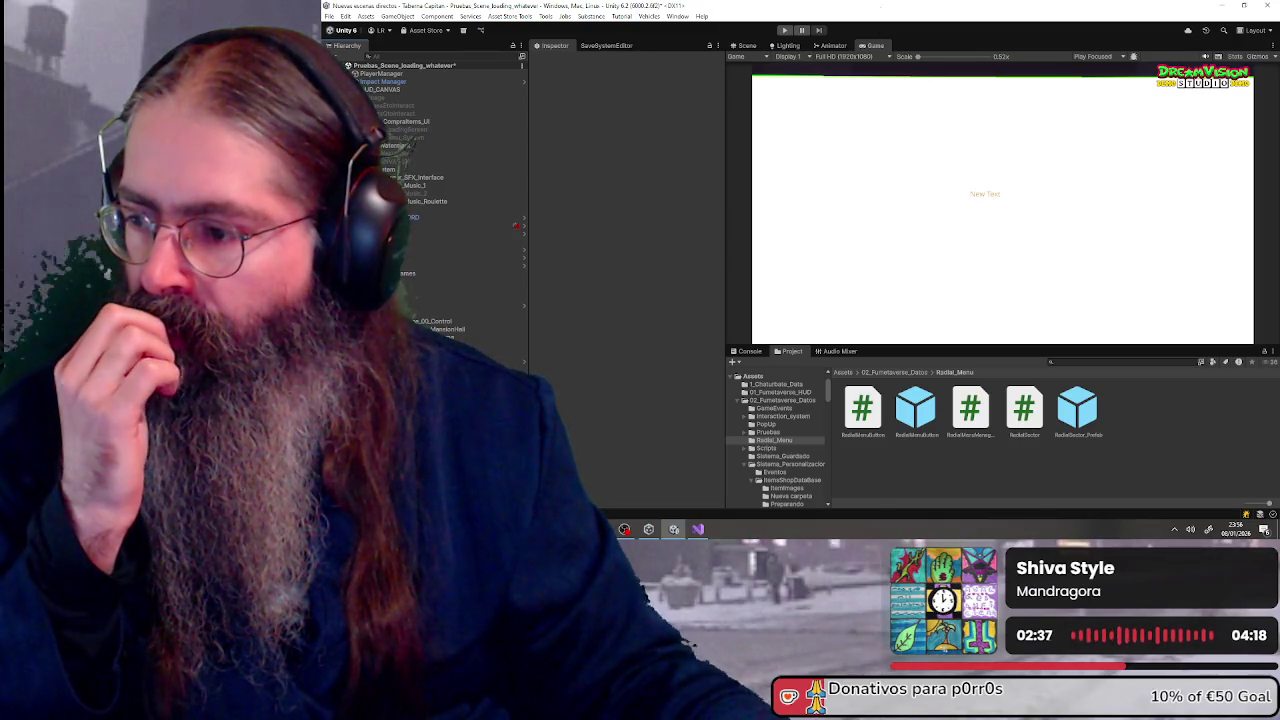
pyautogui.click(515, 335)
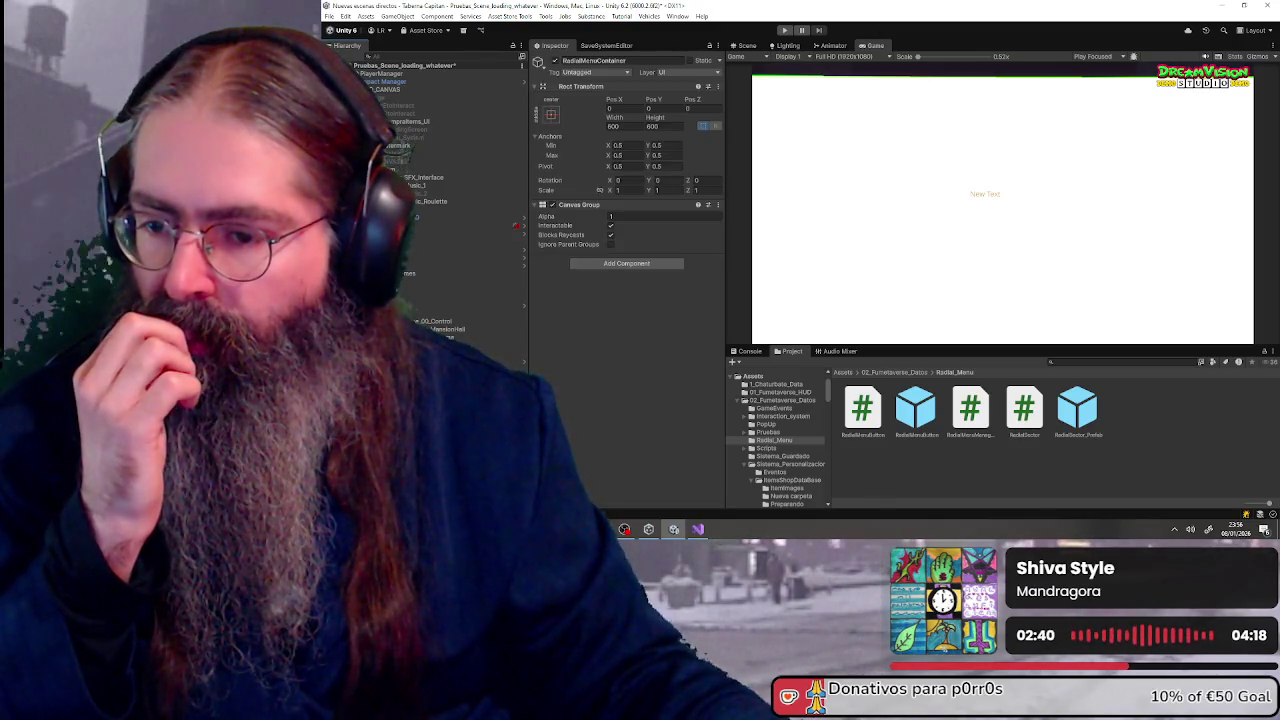
# - Add Radial Menu Manager to RadialMenuContainer and assign Menu Container, Buttons Parent, Button Prefab and CenterText
pyautogui.moveTo(970, 408)
pyautogui.mouseDown()
pyautogui.moveTo(631, 349)
pyautogui.moveTo(628, 337)
pyautogui.mouseUp()
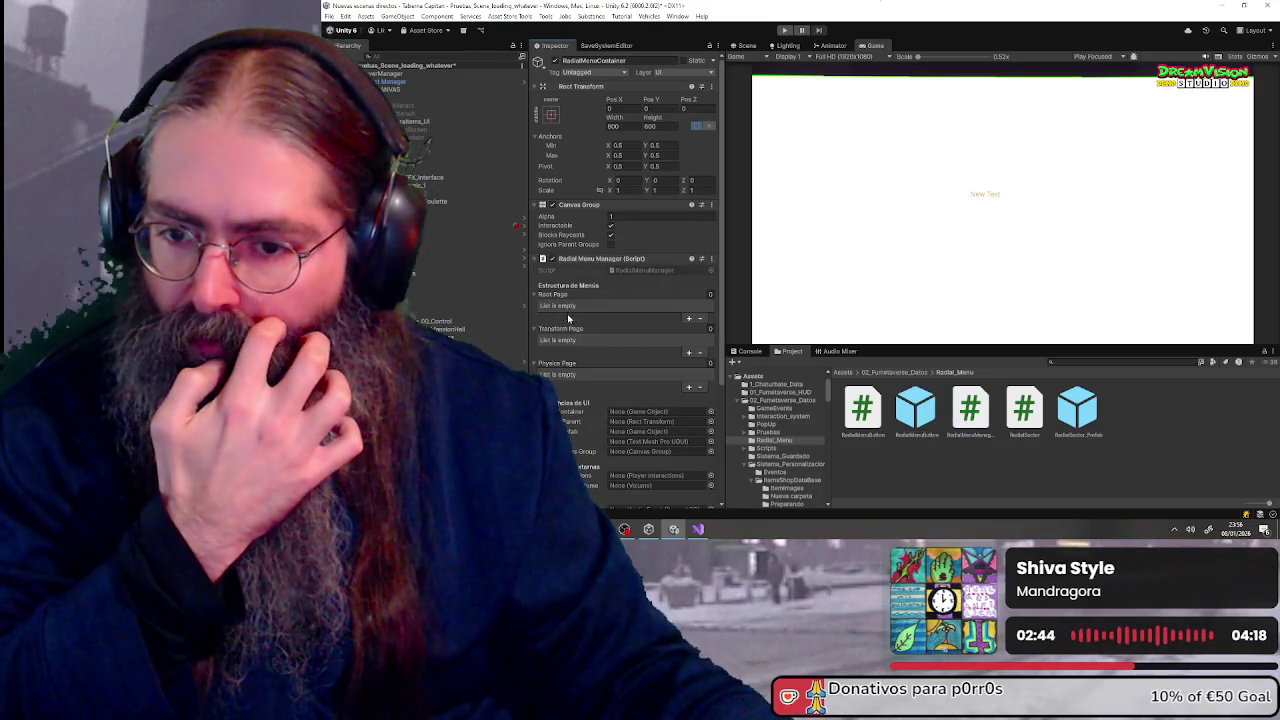
pyautogui.scroll(-3, 578, 332)
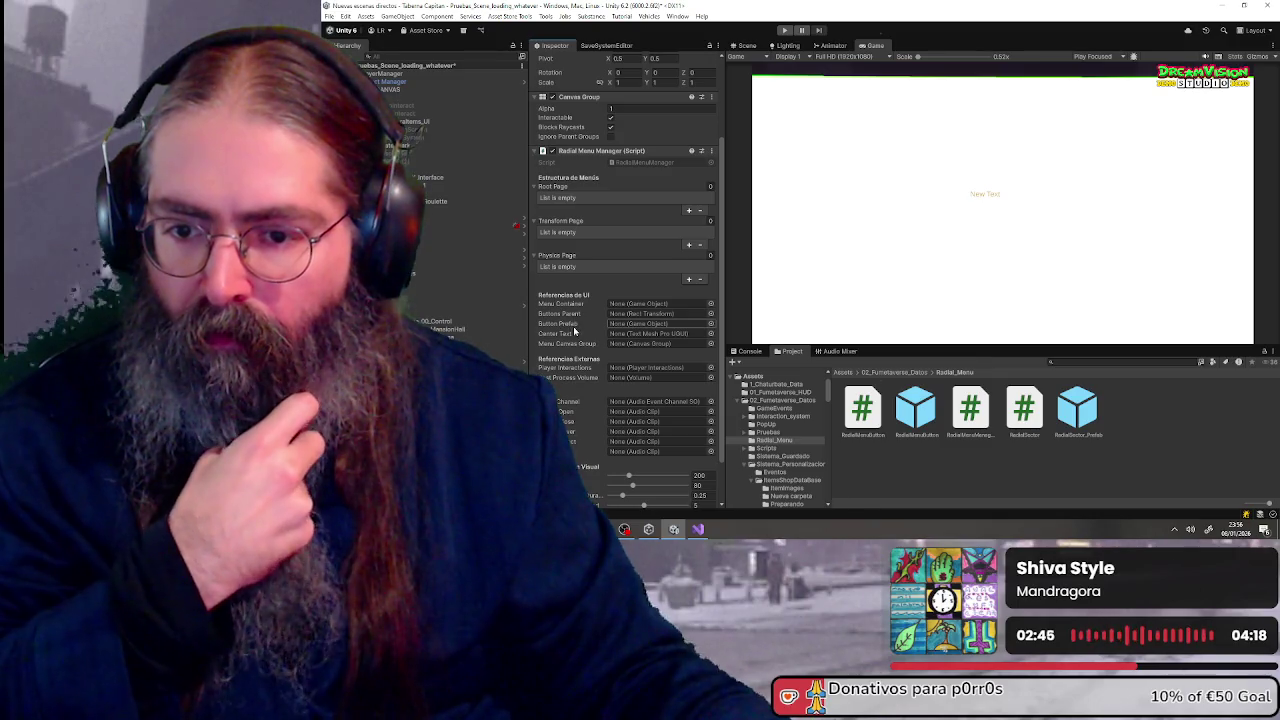
pyautogui.click(628, 305)
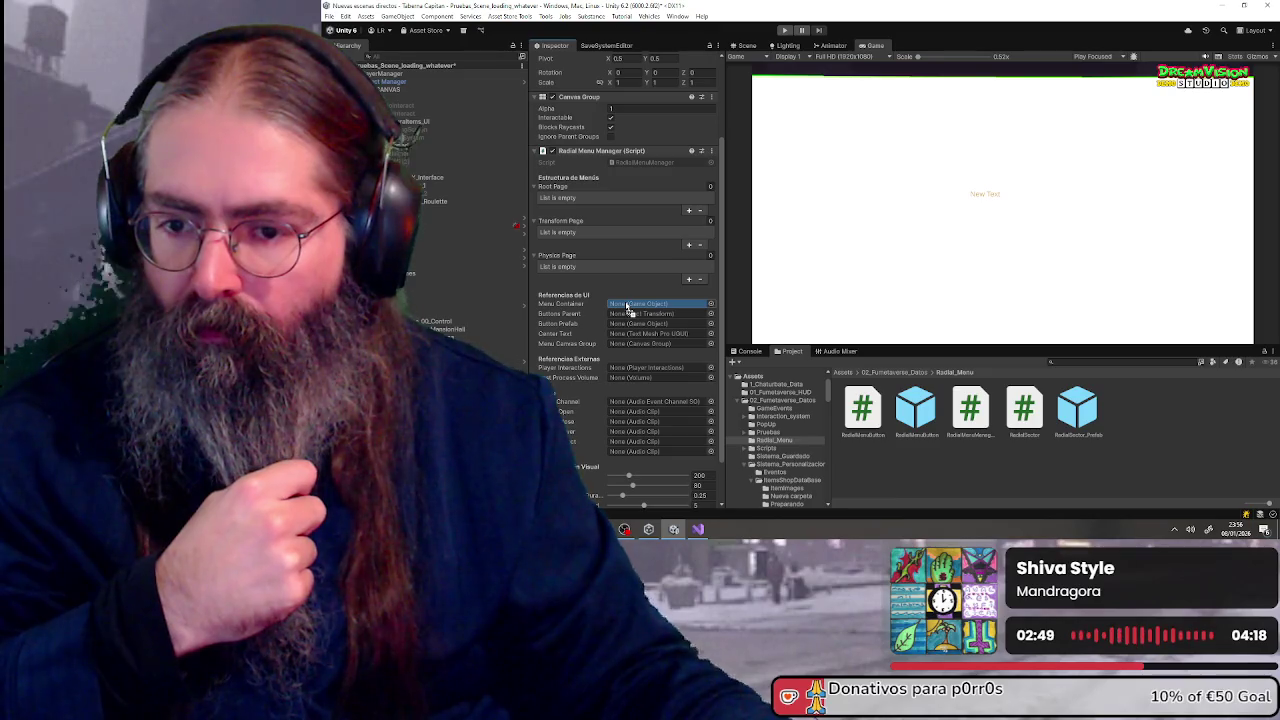
pyautogui.hotkey('ctrl', 'v')
pyautogui.click(618, 314)
pyautogui.hotkey('ctrl', 'v')
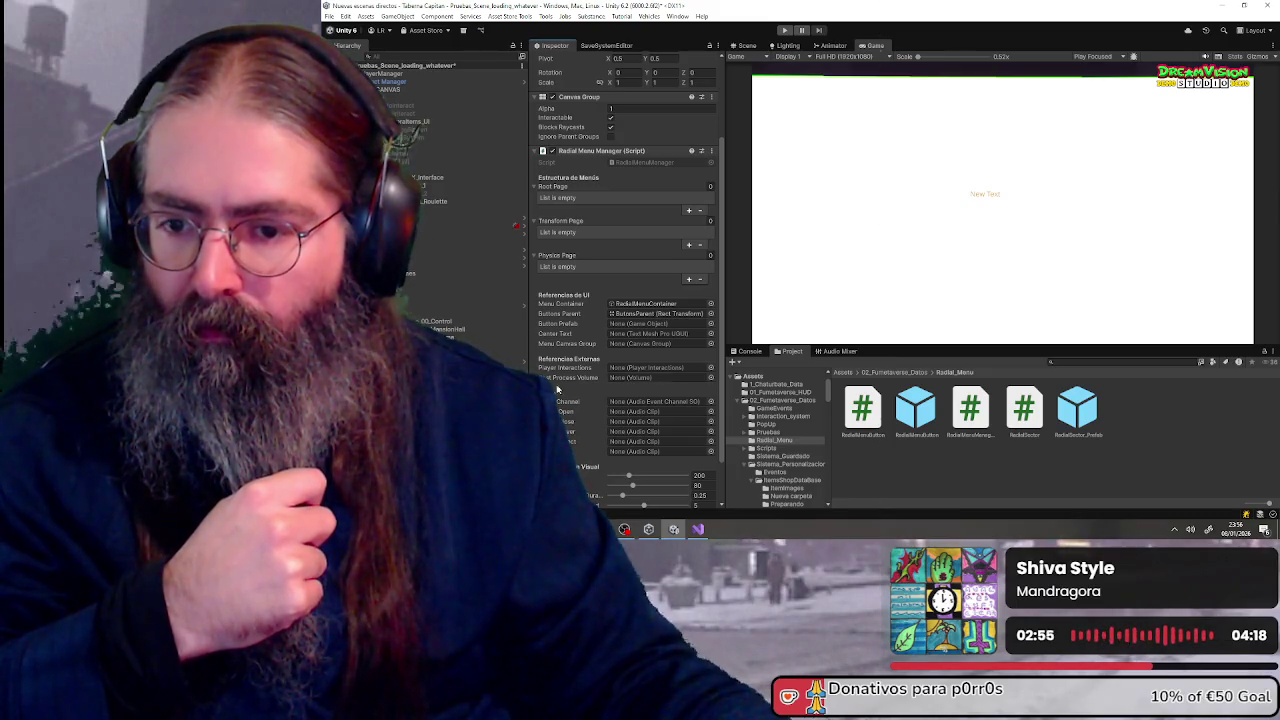
pyautogui.moveTo(914, 420)
pyautogui.mouseDown()
pyautogui.moveTo(656, 325)
pyautogui.moveTo(640, 336)
pyautogui.mouseUp()
pyautogui.moveTo(594, 372); pyautogui.dragTo(630, 343)
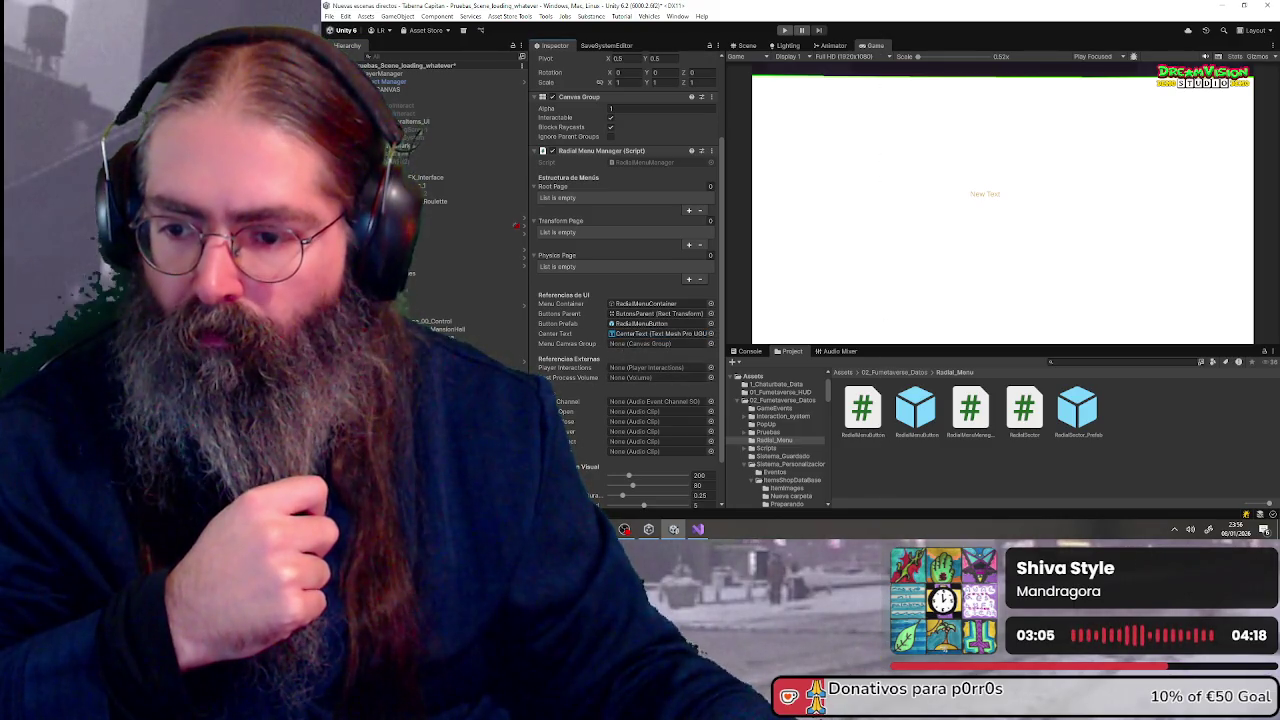
# - Set Menu Canvas Group to RadialMenuContainer and Player Interactions to the player object
pyautogui.click(710, 344)
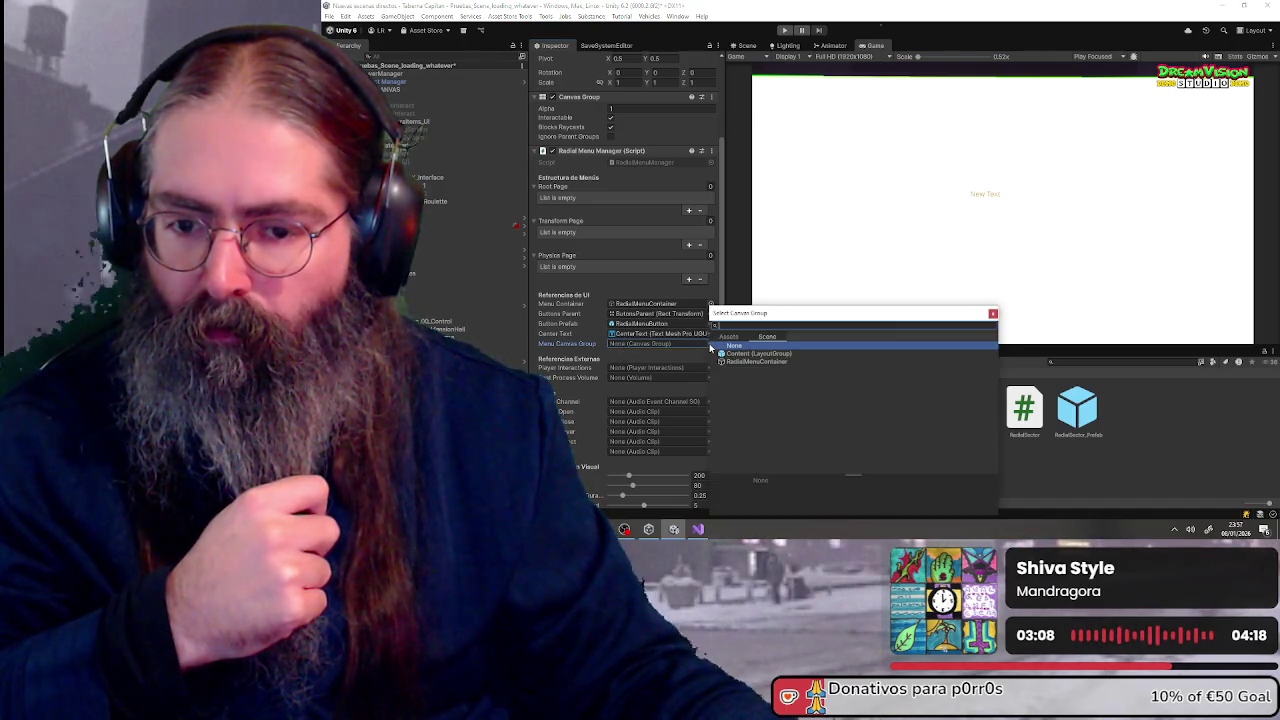
pyautogui.click(783, 363)
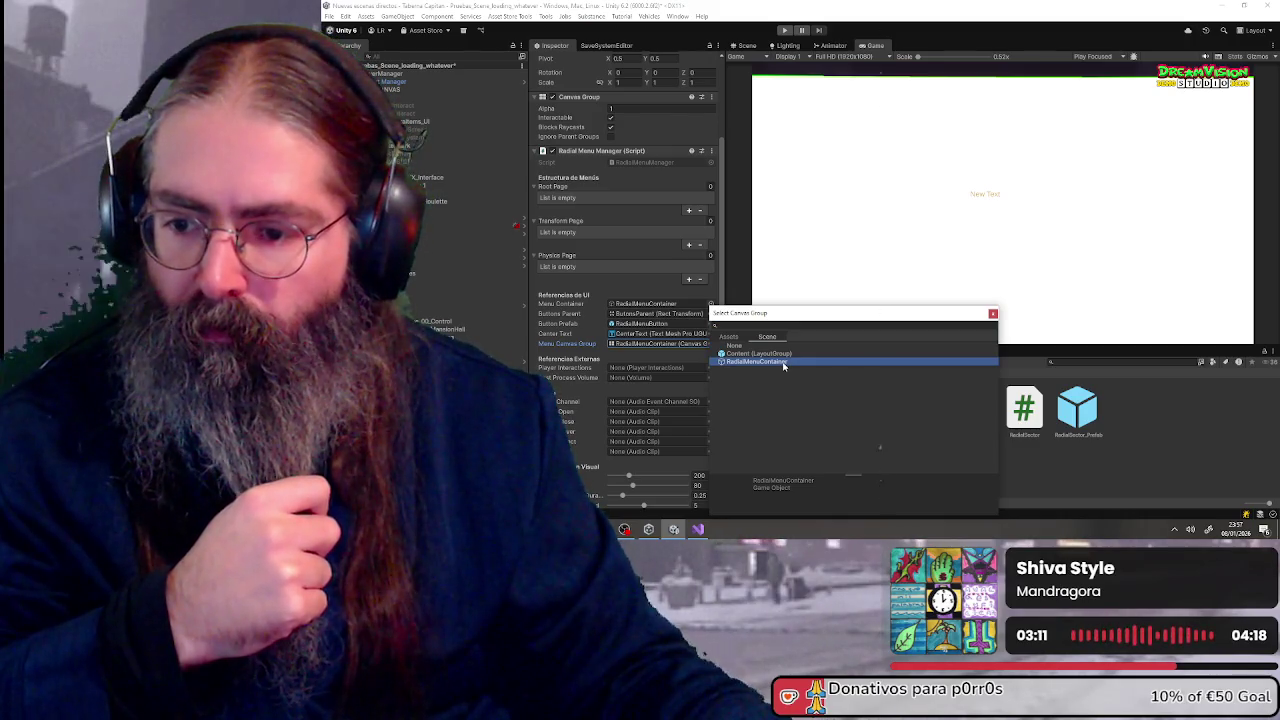
pyautogui.doubleClick(783, 363)
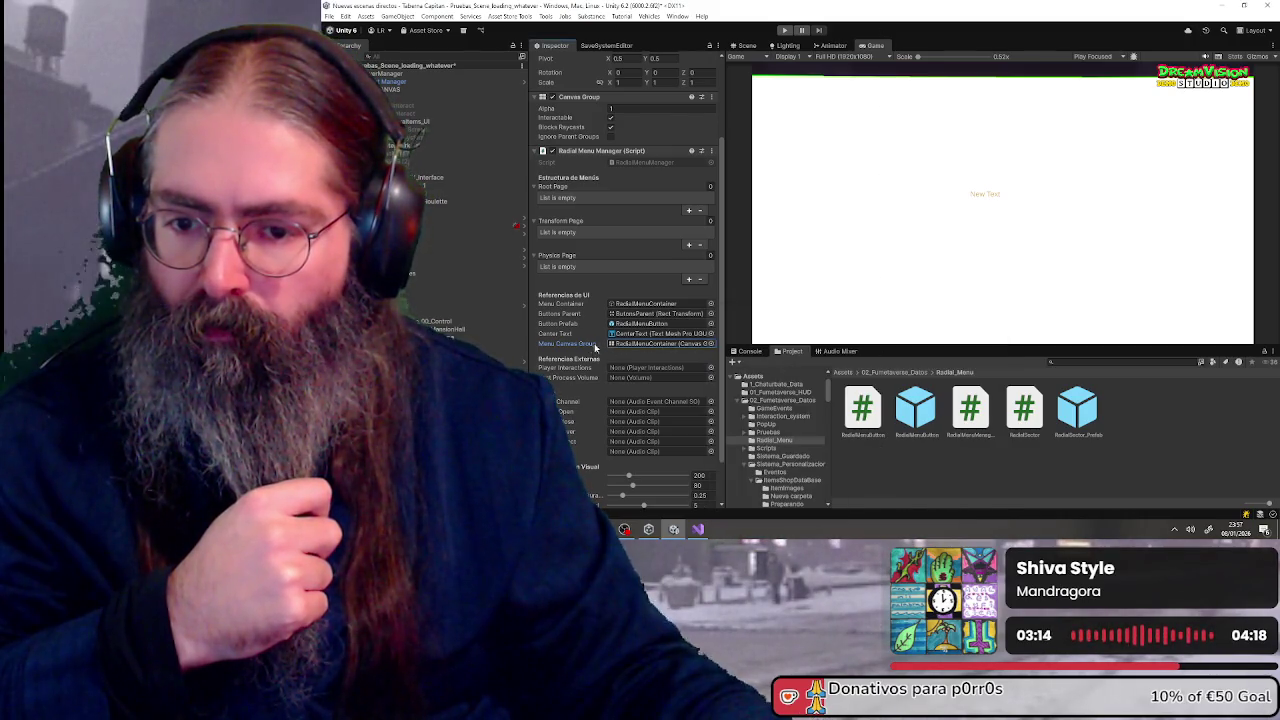
pyautogui.scroll(-1, 581, 346)
pyautogui.click(710, 340)
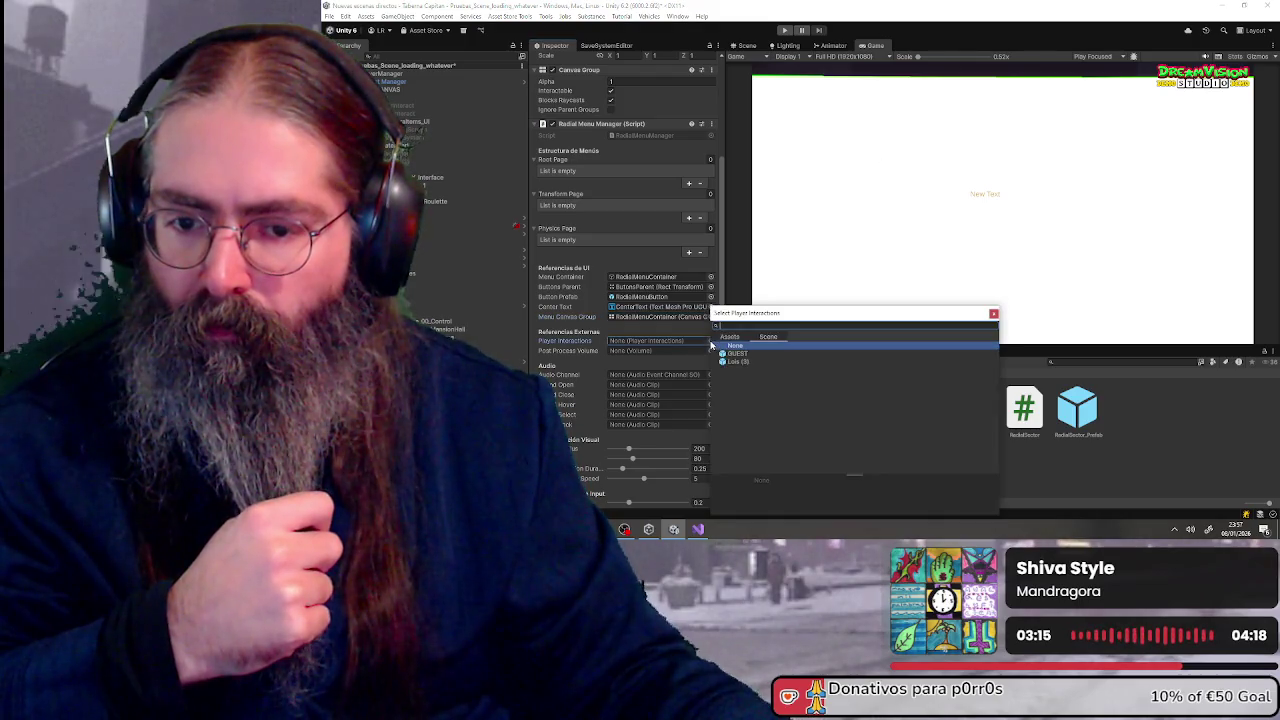
pyautogui.doubleClick(737, 362)
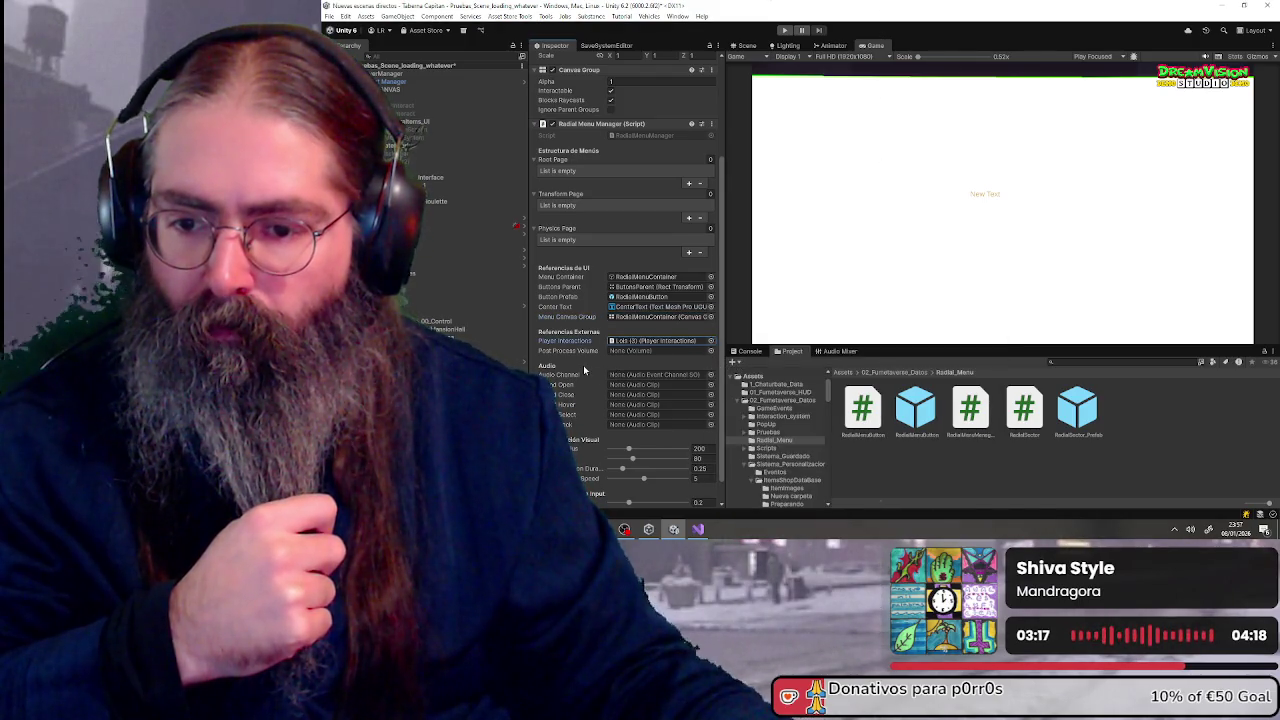
pyautogui.scroll(-1, 585, 370)
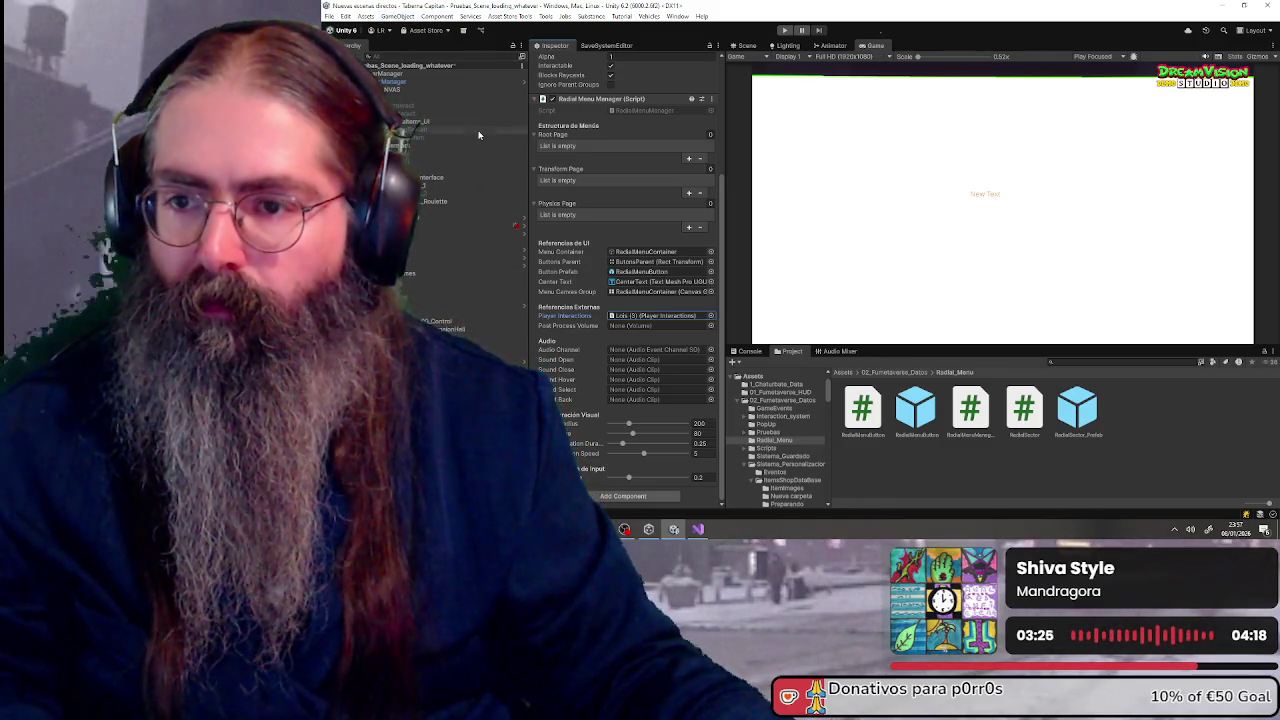
# - In the Radial Menu Setup window, generate the default page structure for RadialMenuContainer, then close it
pyautogui.click(510, 16)
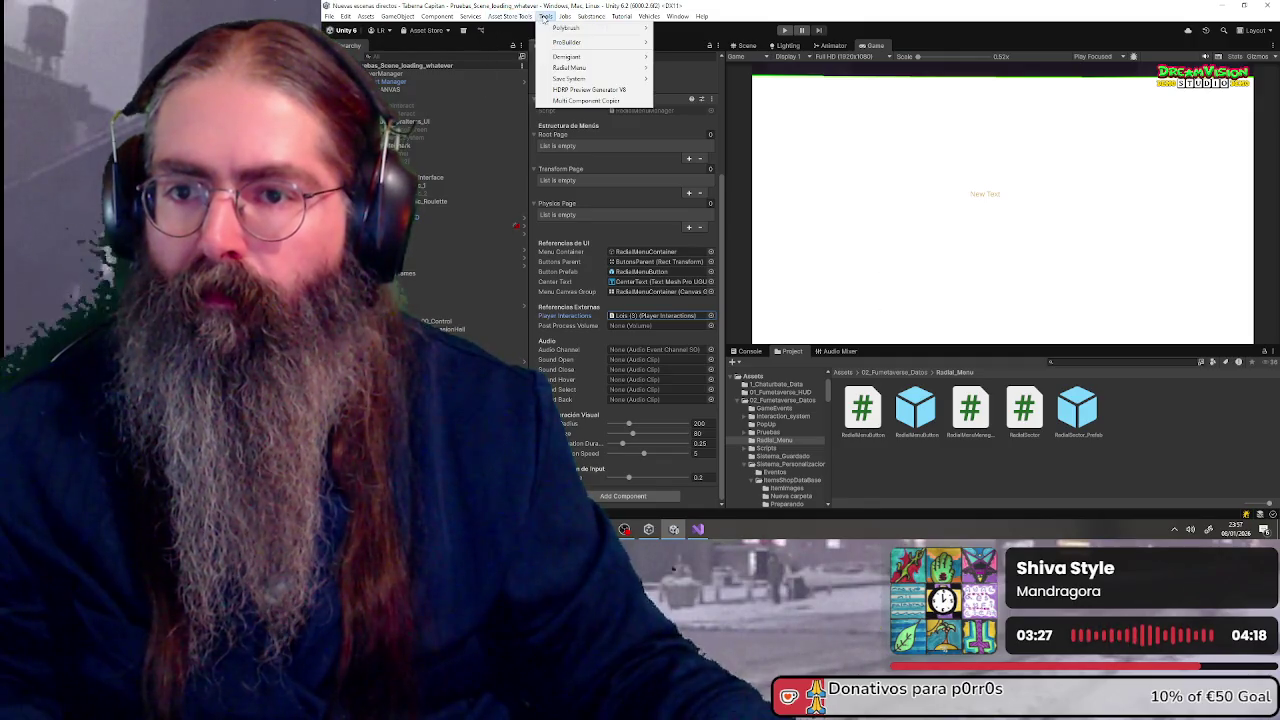
pyautogui.moveTo(570, 67)
pyautogui.click(690, 68)
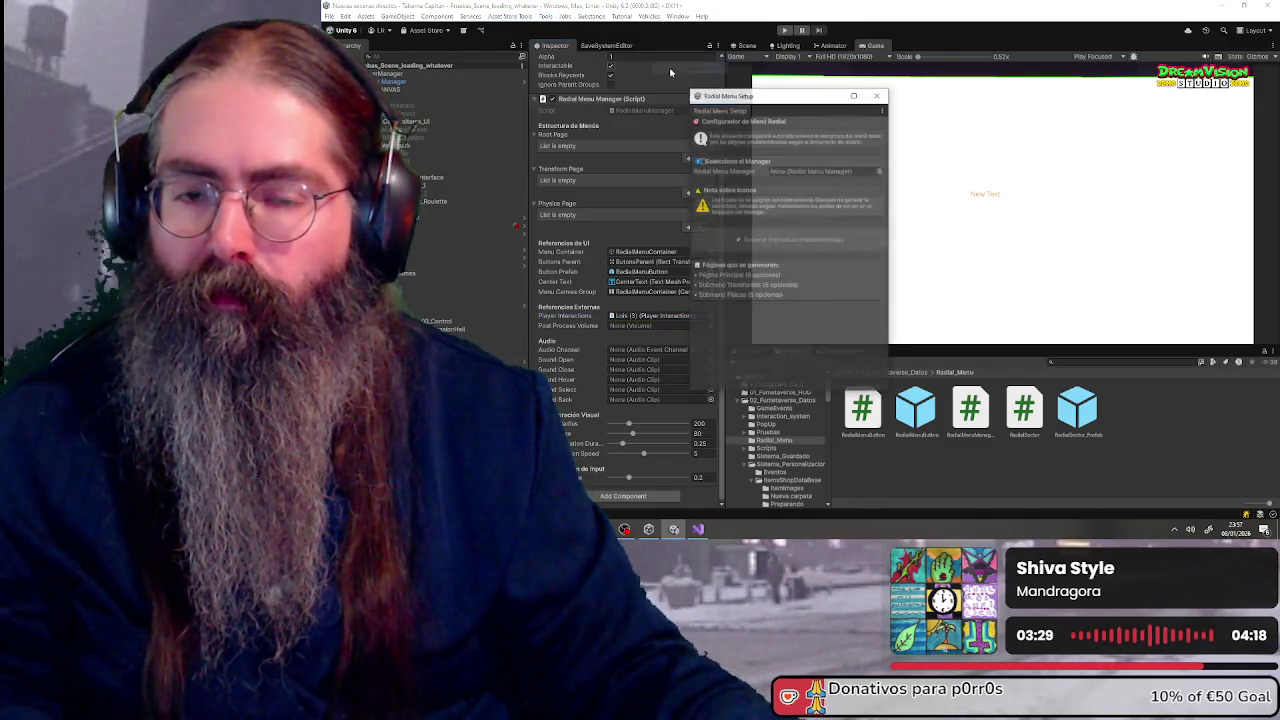
pyautogui.click(612, 316)
pyautogui.moveTo(645, 291); pyautogui.dragTo(810, 171)
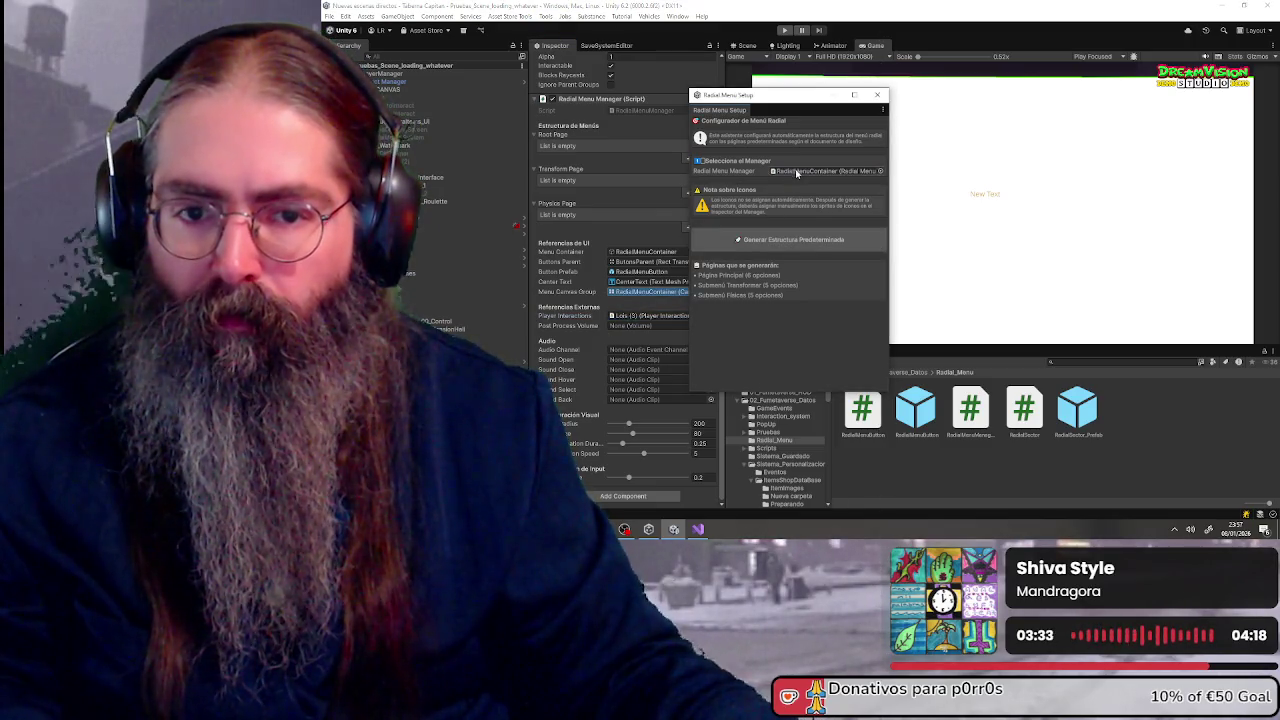
pyautogui.click(765, 241)
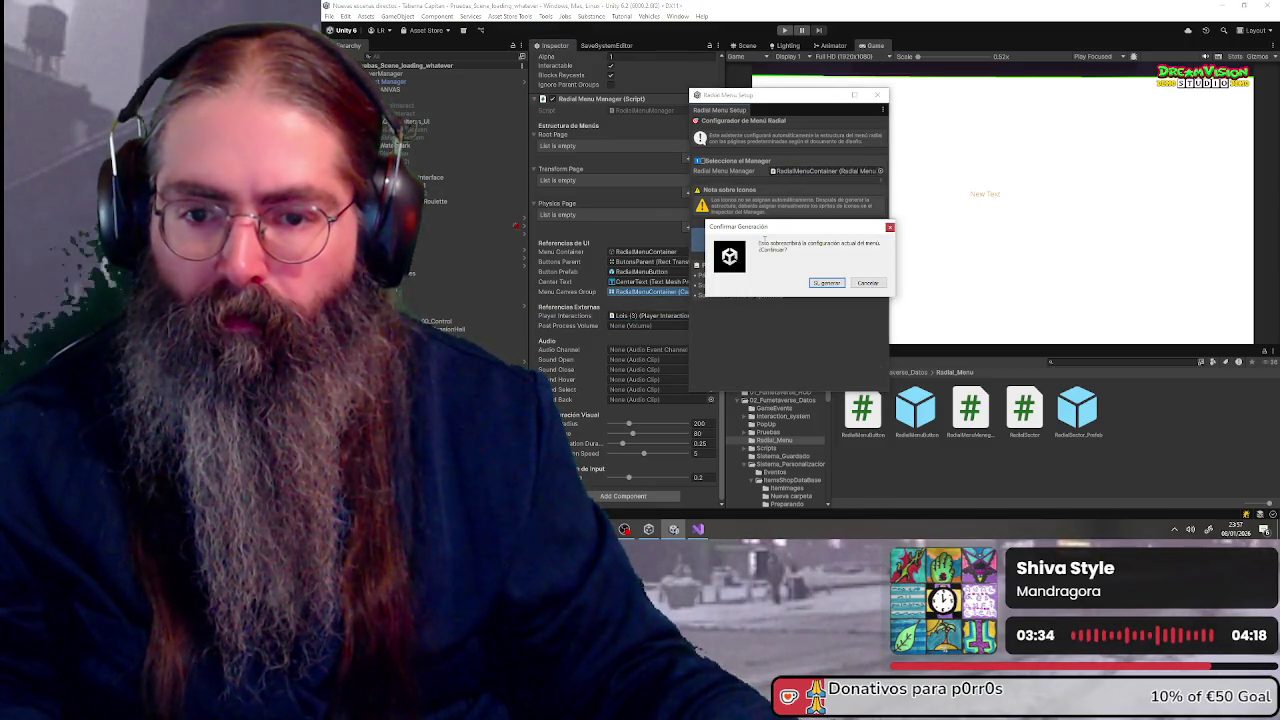
pyautogui.click(862, 288)
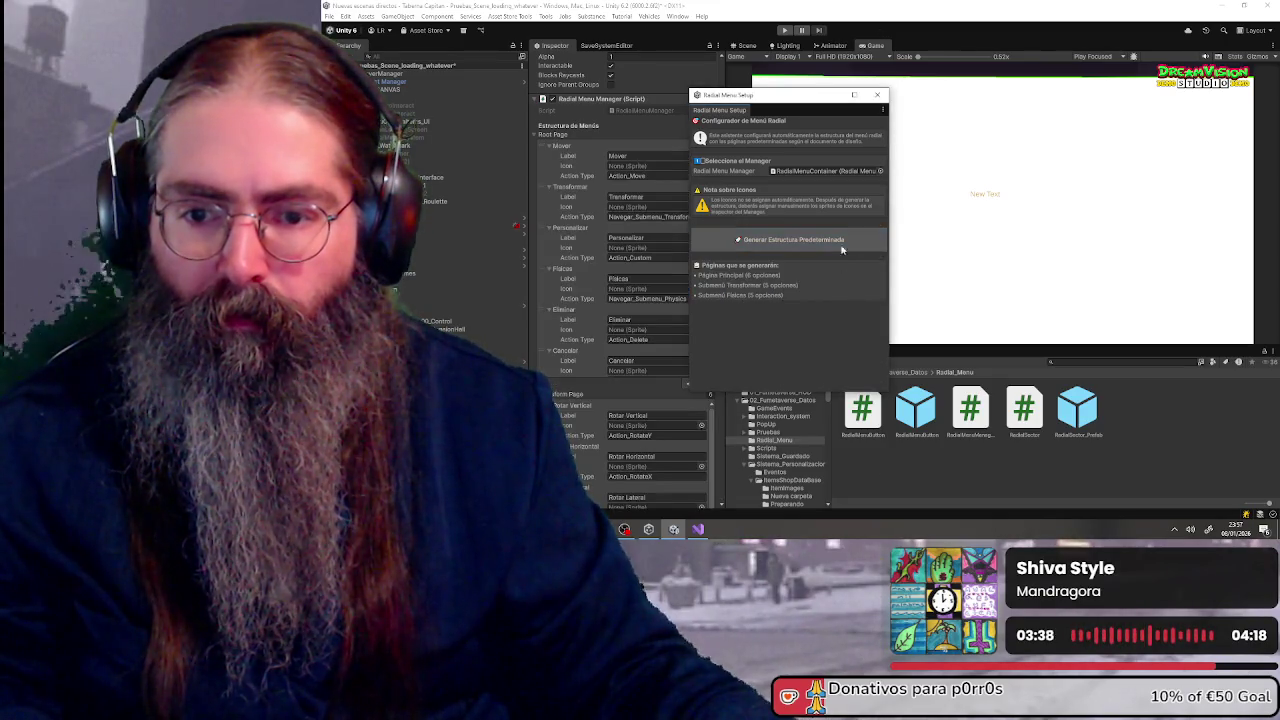
pyautogui.click(884, 94)
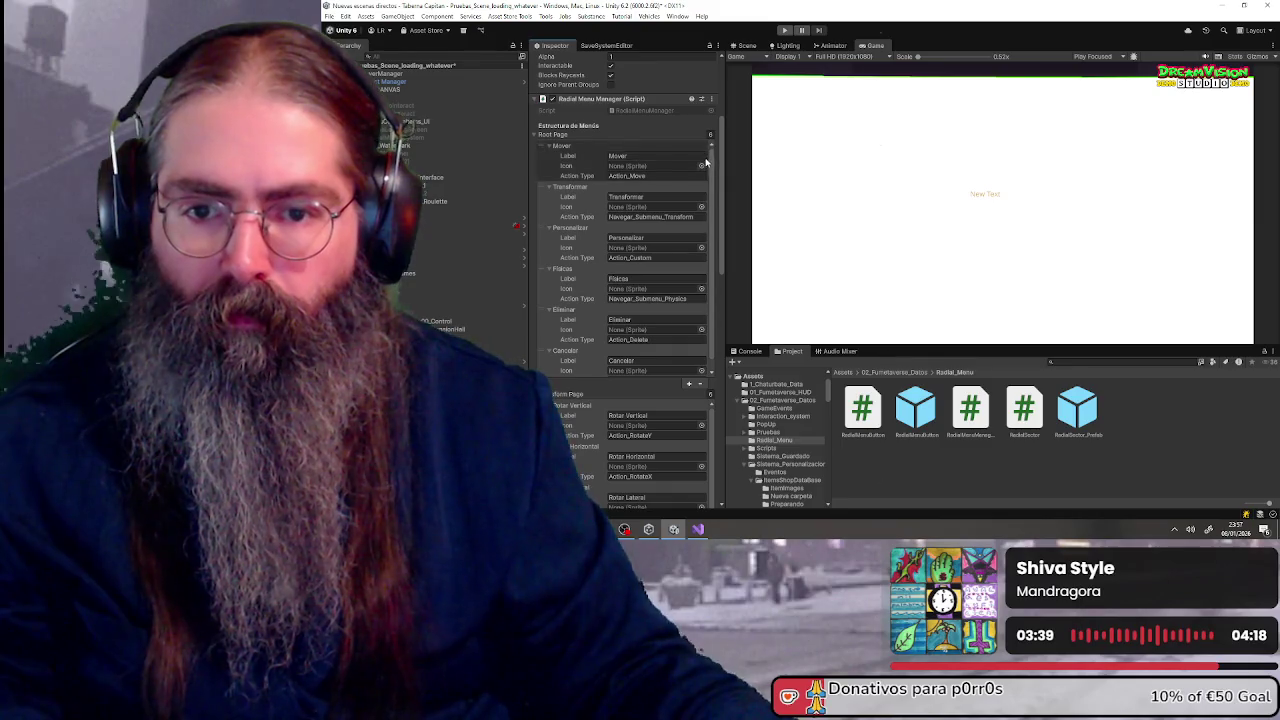
# - Search the Project panel for t:sprite to locate the apple sprites, then clear the search
pyautogui.click(1068, 362)
pyautogui.write('t:sprit')
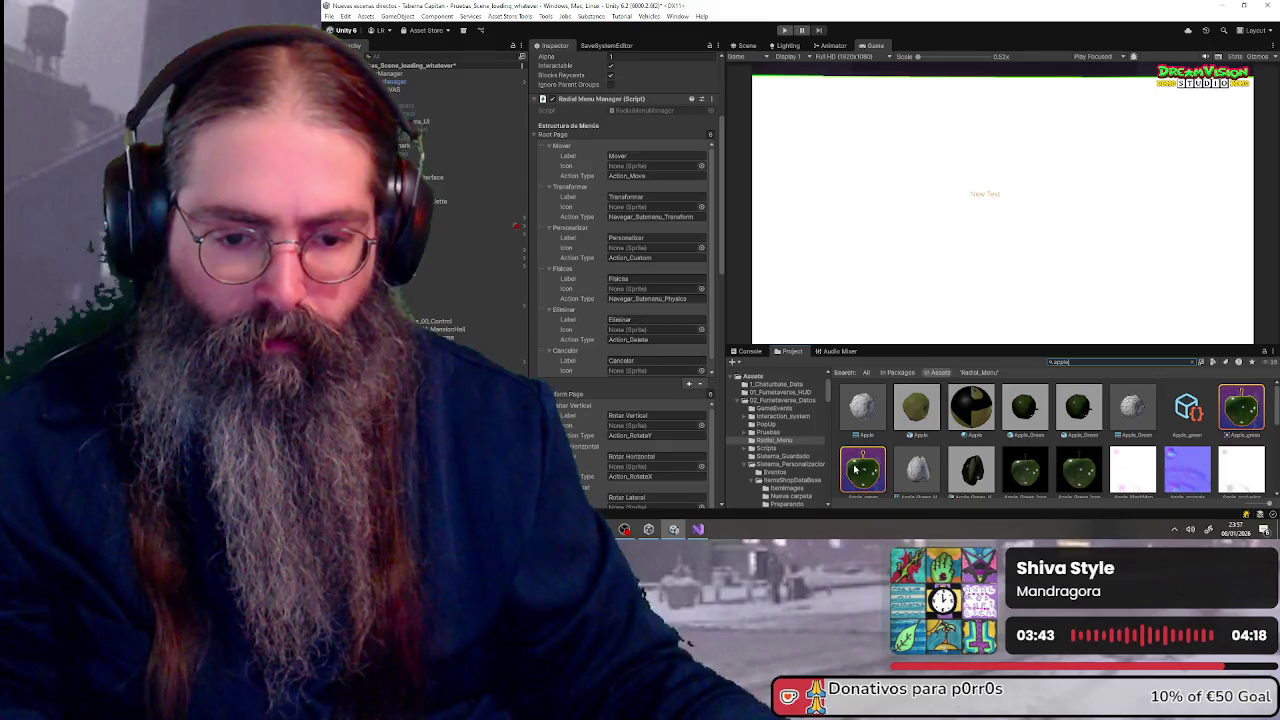
pyautogui.press('Down')
pyautogui.press('Down')
pyautogui.press('Escape')
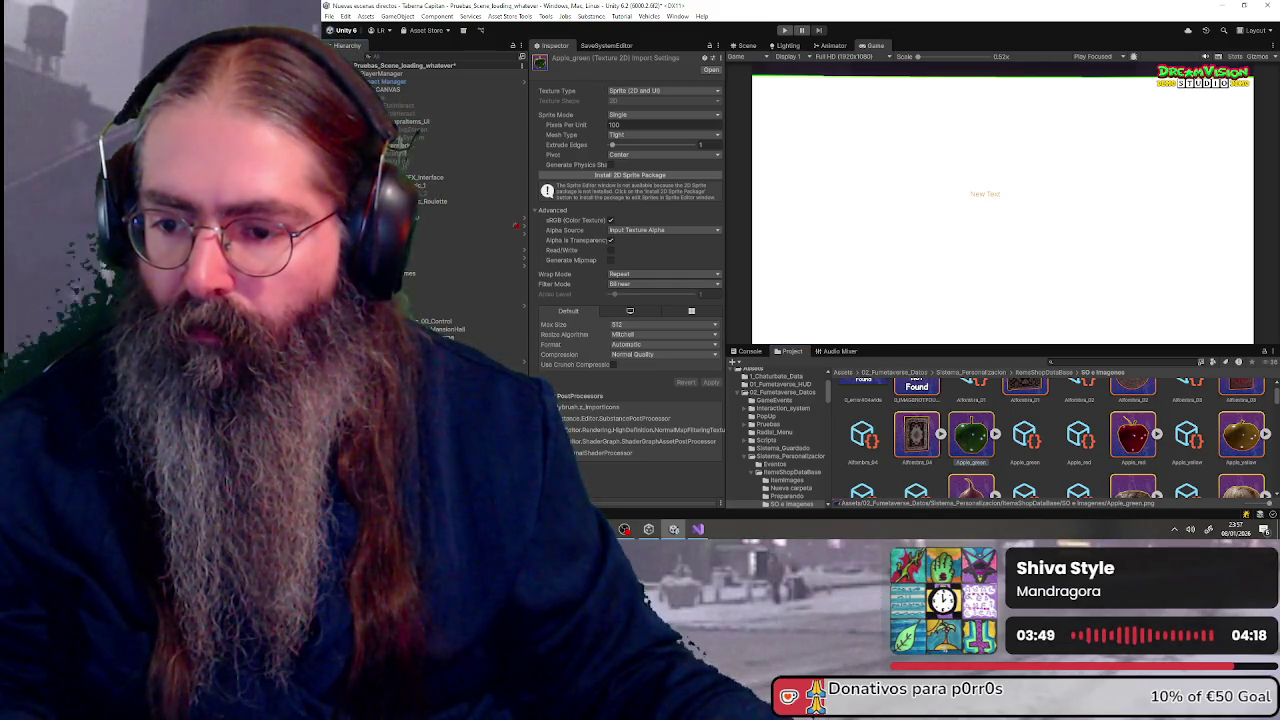
pyautogui.click(430, 190)
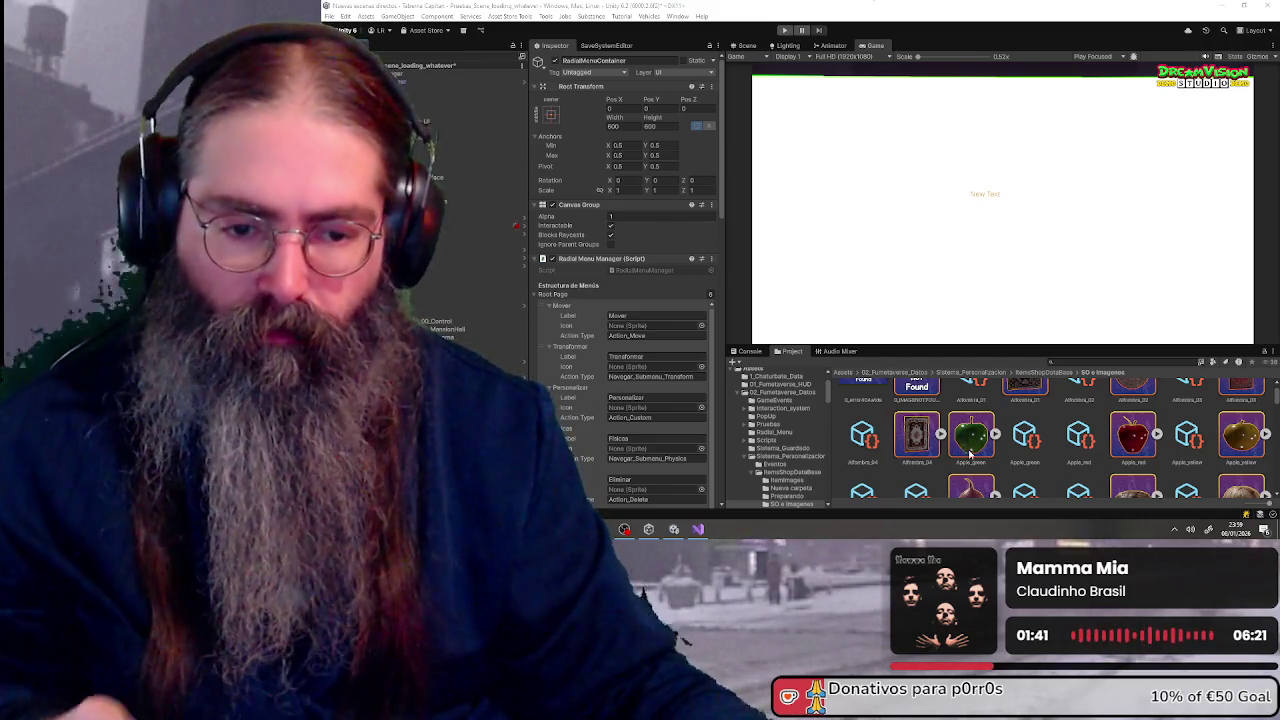
# - Select the Mover entry's Icon slot in the Radial Menu Manager
pyautogui.click(674, 327)
# - Give the root page entries alternating icons: Mover, Personalizar, Eliminar Apple_green; Transformar, Físicas Apple_red
pyautogui.moveTo(676, 333); pyautogui.dragTo(676, 328)
pyautogui.moveTo(1131, 444); pyautogui.dragTo(657, 368)
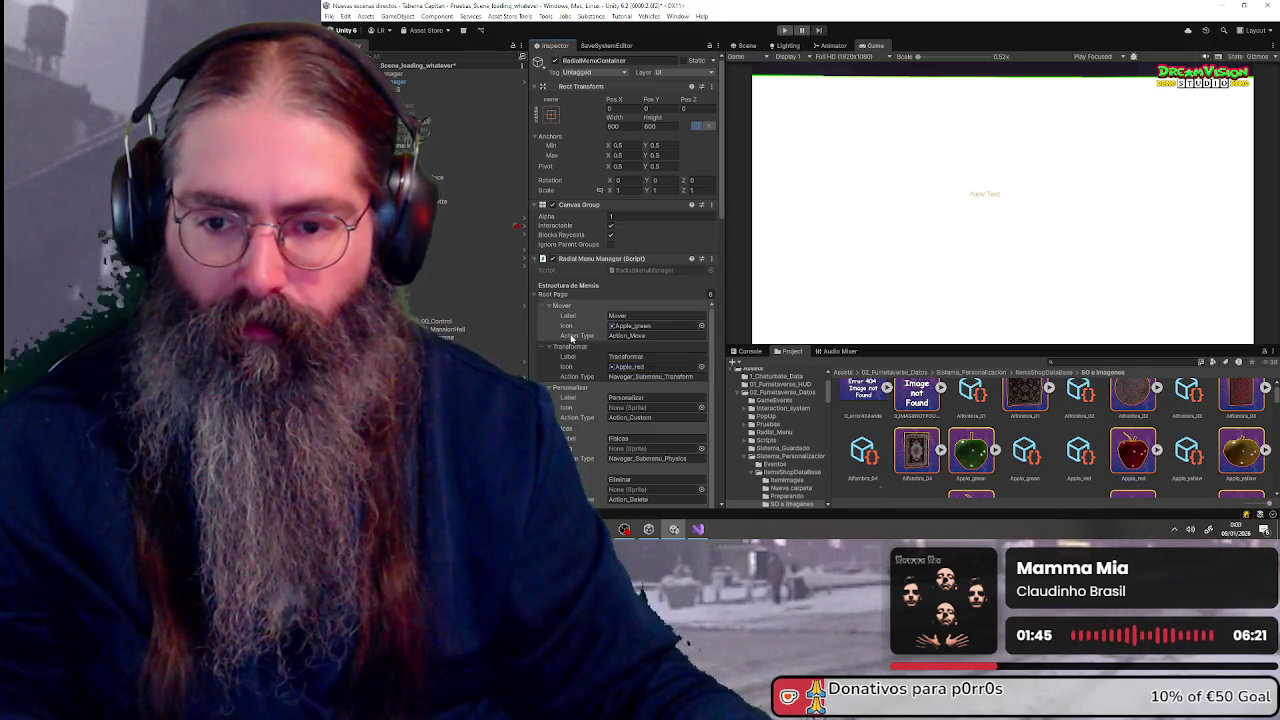
pyautogui.scroll(-2, 573, 338)
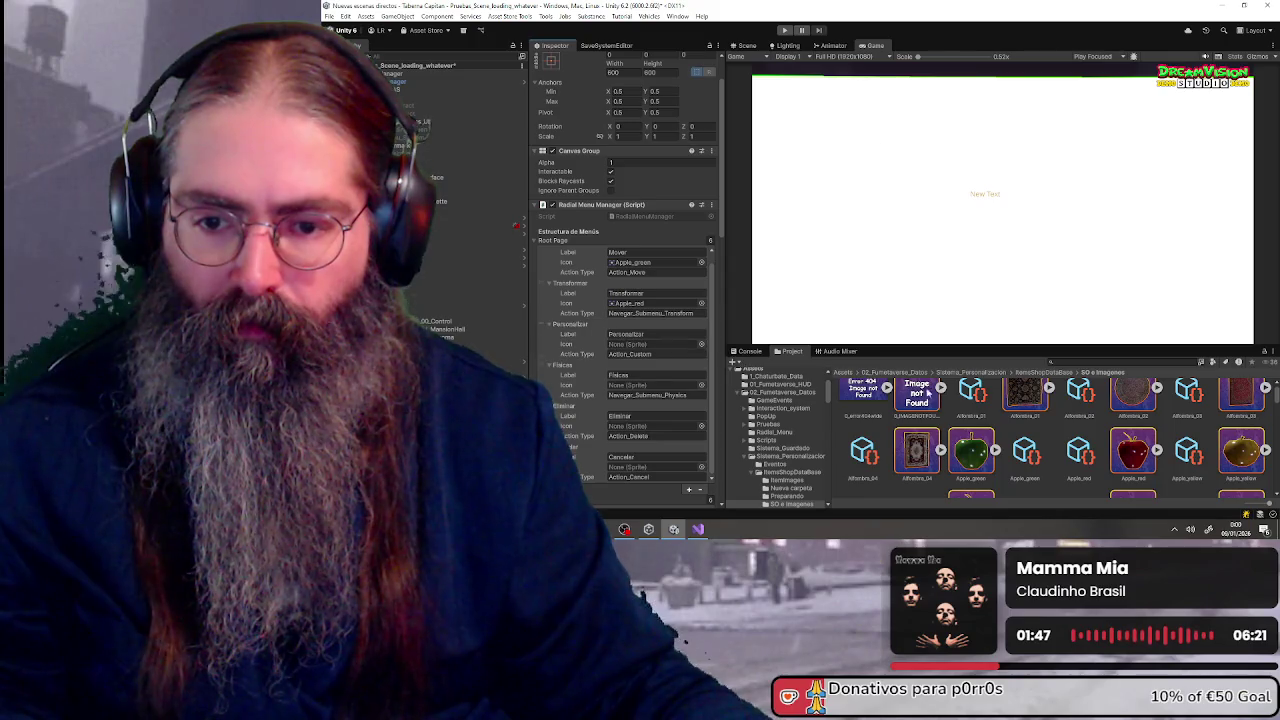
pyautogui.moveTo(968, 434); pyautogui.dragTo(660, 344)
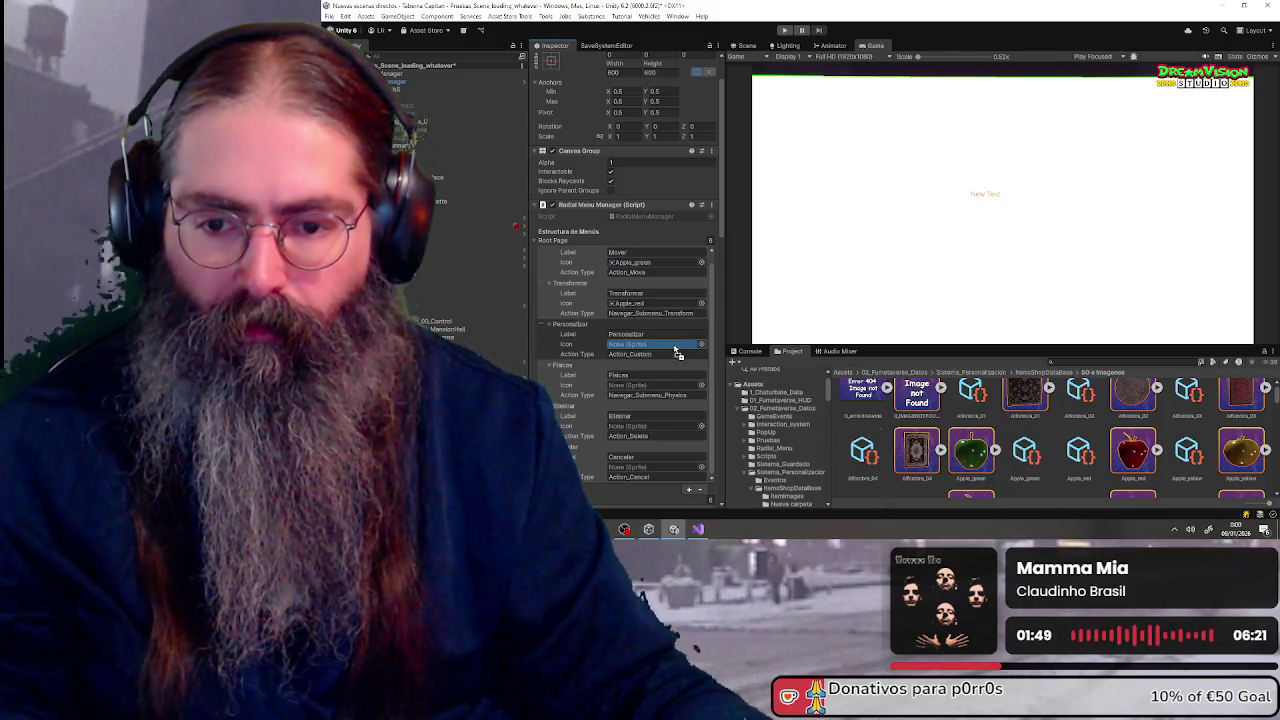
pyautogui.moveTo(1131, 450)
pyautogui.mouseDown()
pyautogui.moveTo(1026, 423)
pyautogui.moveTo(660, 386)
pyautogui.mouseUp()
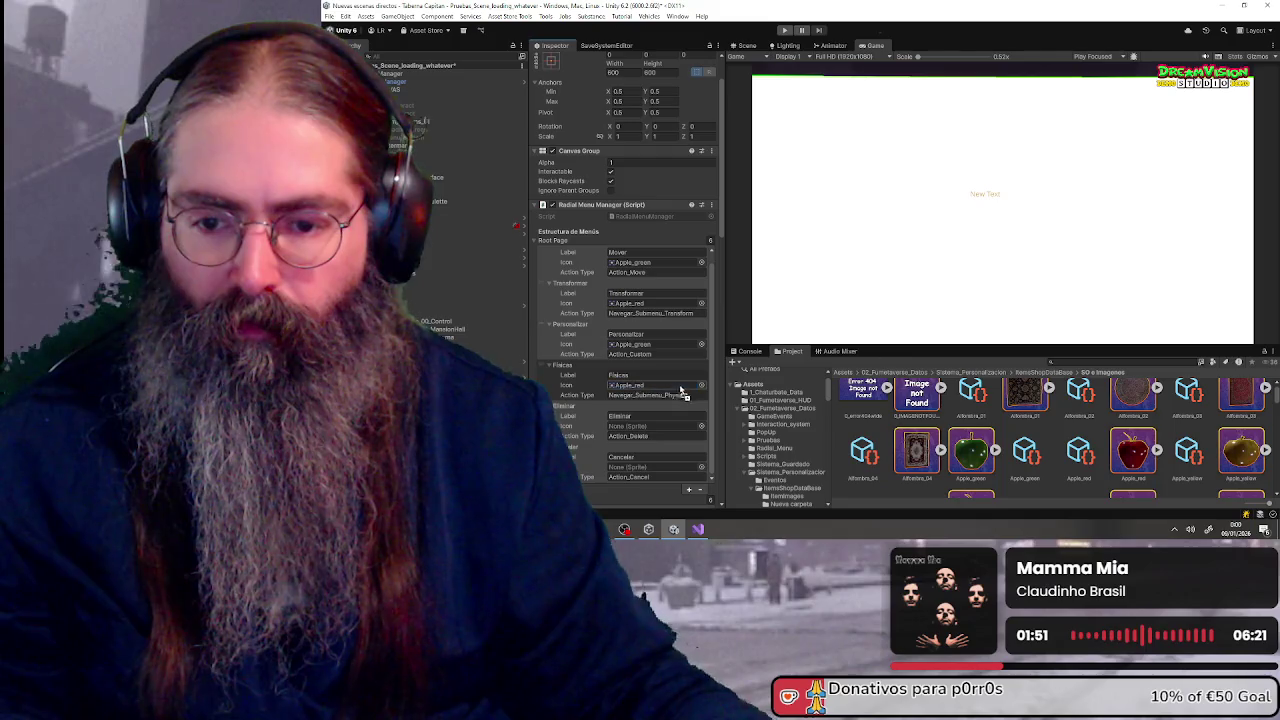
pyautogui.scroll(-2, 655, 420)
pyautogui.moveTo(968, 445); pyautogui.dragTo(655, 372)
pyautogui.moveTo(1120, 450); pyautogui.dragTo(651, 414)
# - Set transform page icons: Rotar Vertical, Rotar Lateral, Reset Transform green; Rotar Horizontal, Escalar red
pyautogui.scroll(-5, 568, 396)
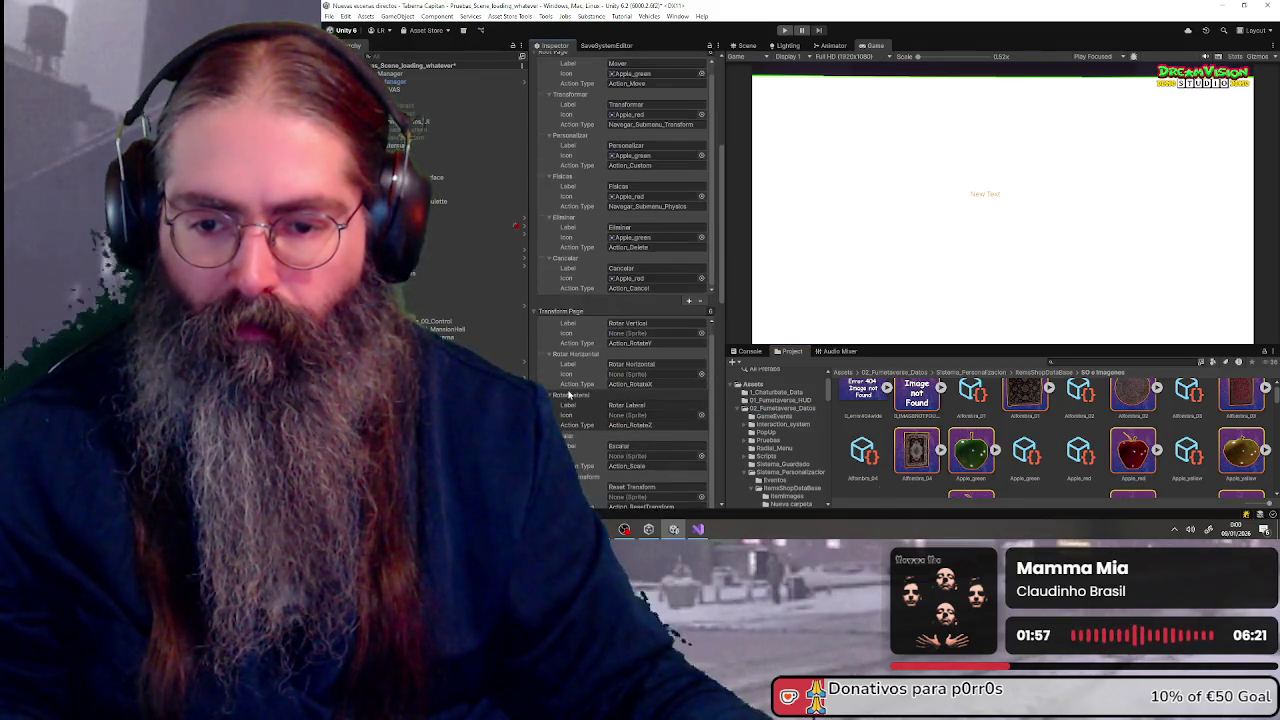
pyautogui.scroll(-3, 568, 396)
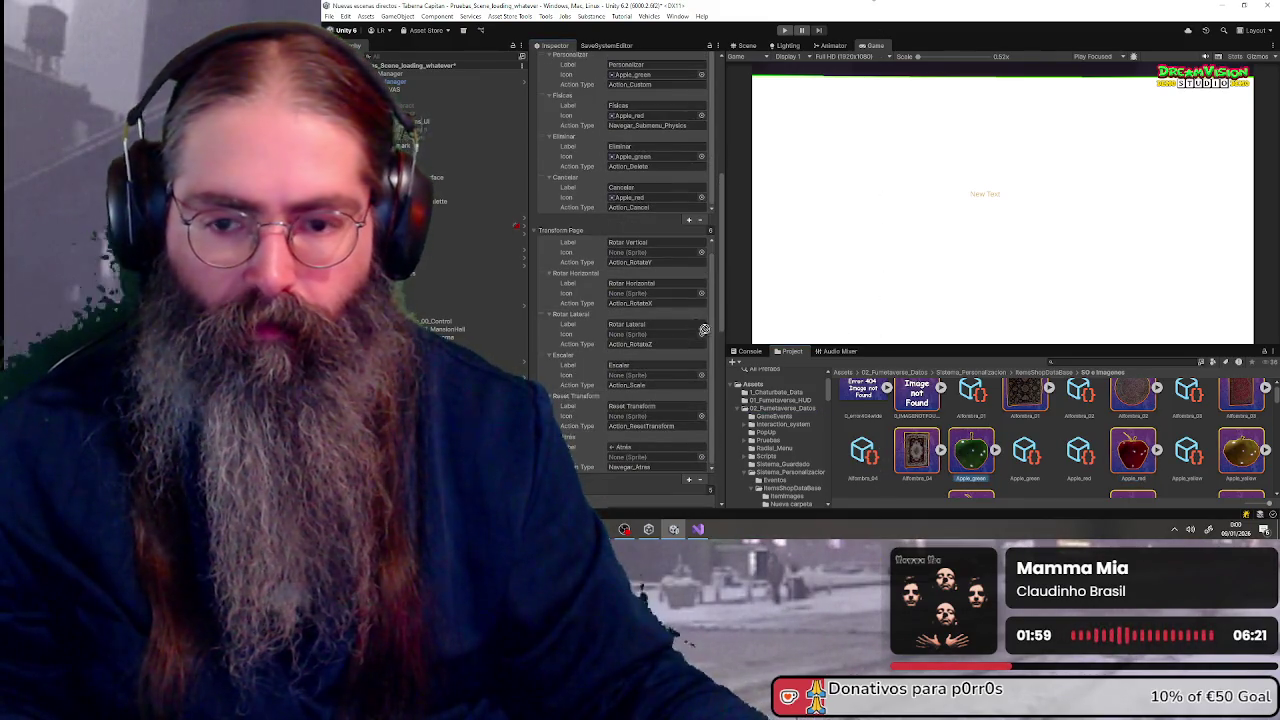
pyautogui.moveTo(706, 330); pyautogui.dragTo(637, 257)
pyautogui.moveTo(1133, 450); pyautogui.dragTo(652, 293)
pyautogui.moveTo(971, 450); pyautogui.dragTo(652, 336)
pyautogui.moveTo(1122, 455)
pyautogui.mouseDown()
pyautogui.moveTo(660, 376)
pyautogui.moveTo(664, 420)
pyautogui.mouseUp()
pyautogui.click(1130, 452)
pyautogui.moveTo(748, 448); pyautogui.dragTo(663, 457)
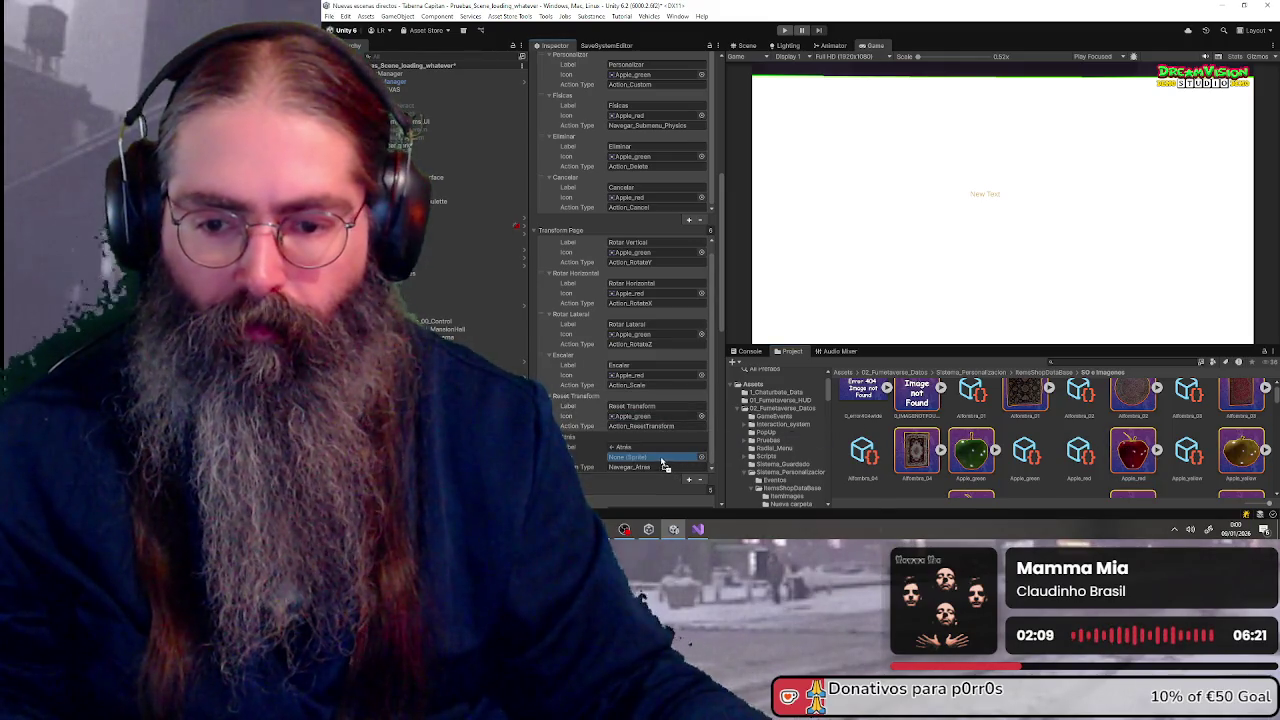
# - Set physics page icons: Kinematic and Atrás Apple_green, Snap Superficie and Colisiones Apple_red
pyautogui.scroll(-5, 590, 400)
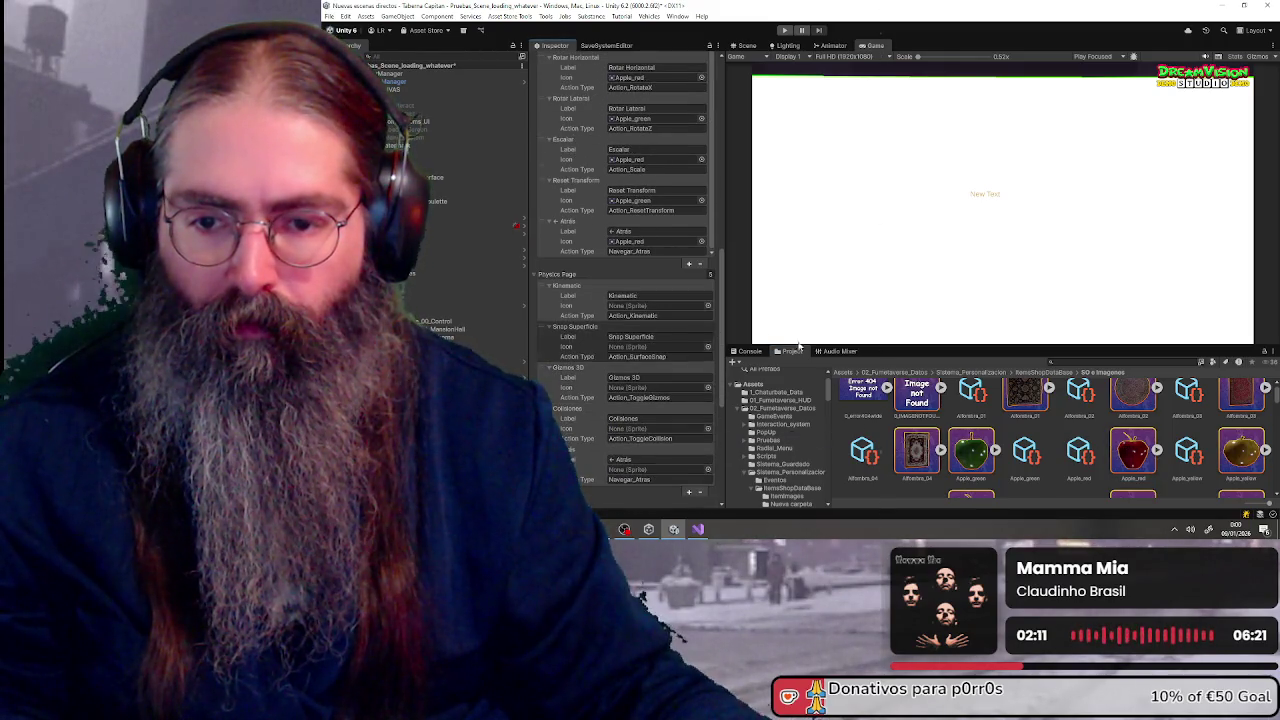
pyautogui.click(640, 306)
pyautogui.moveTo(1025, 450)
pyautogui.mouseDown()
pyautogui.moveTo(800, 400)
pyautogui.moveTo(650, 306)
pyautogui.mouseUp()
pyautogui.click(645, 346)
pyautogui.moveTo(1133, 450)
pyautogui.mouseDown()
pyautogui.moveTo(850, 410)
pyautogui.moveTo(650, 346)
pyautogui.moveTo(661, 388)
pyautogui.mouseUp()
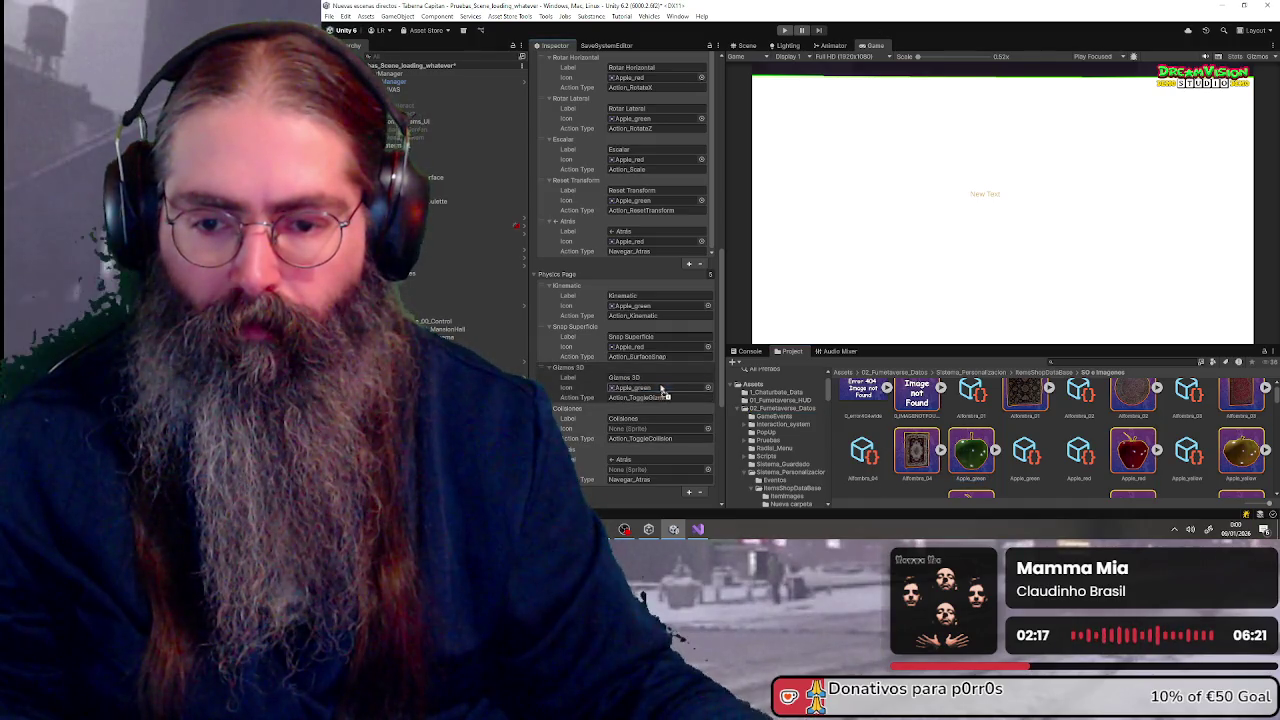
pyautogui.moveTo(1130, 448)
pyautogui.mouseDown()
pyautogui.moveTo(655, 390)
pyautogui.moveTo(665, 430)
pyautogui.mouseUp()
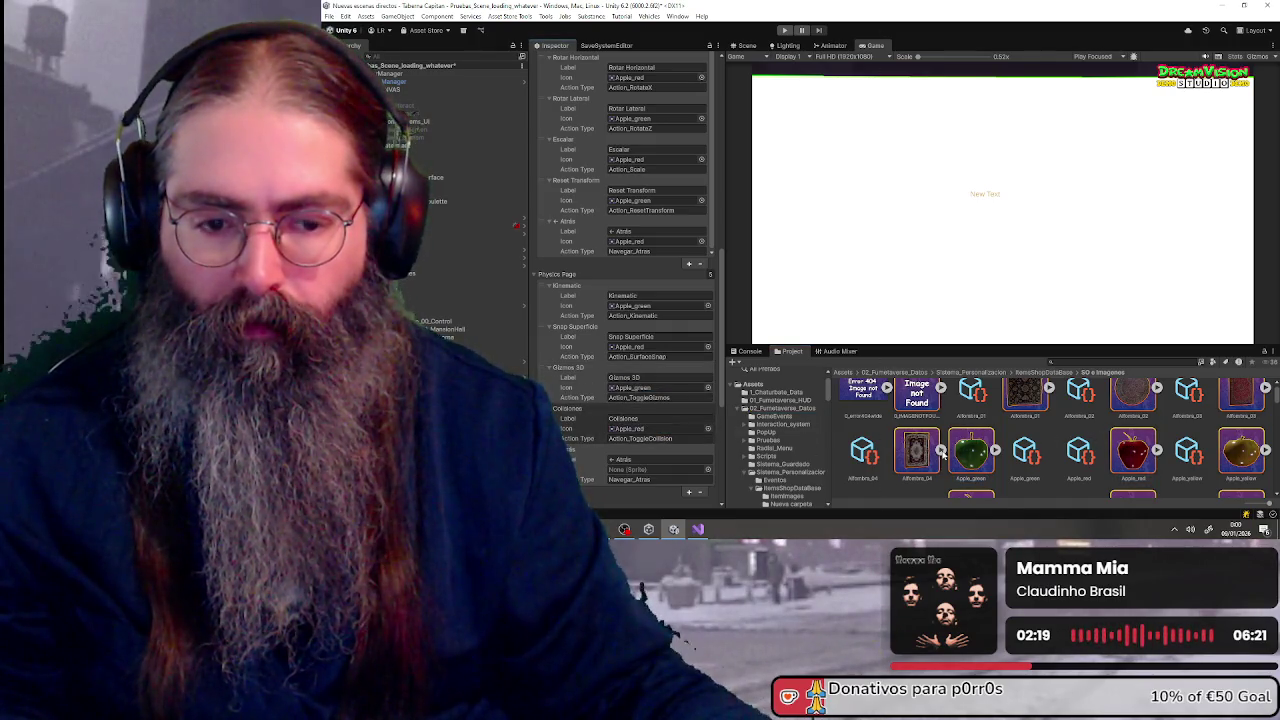
pyautogui.moveTo(975, 455)
pyautogui.mouseDown()
pyautogui.moveTo(639, 455)
pyautogui.moveTo(645, 470)
pyautogui.mouseUp()
pyautogui.scroll(-5, 557, 408)
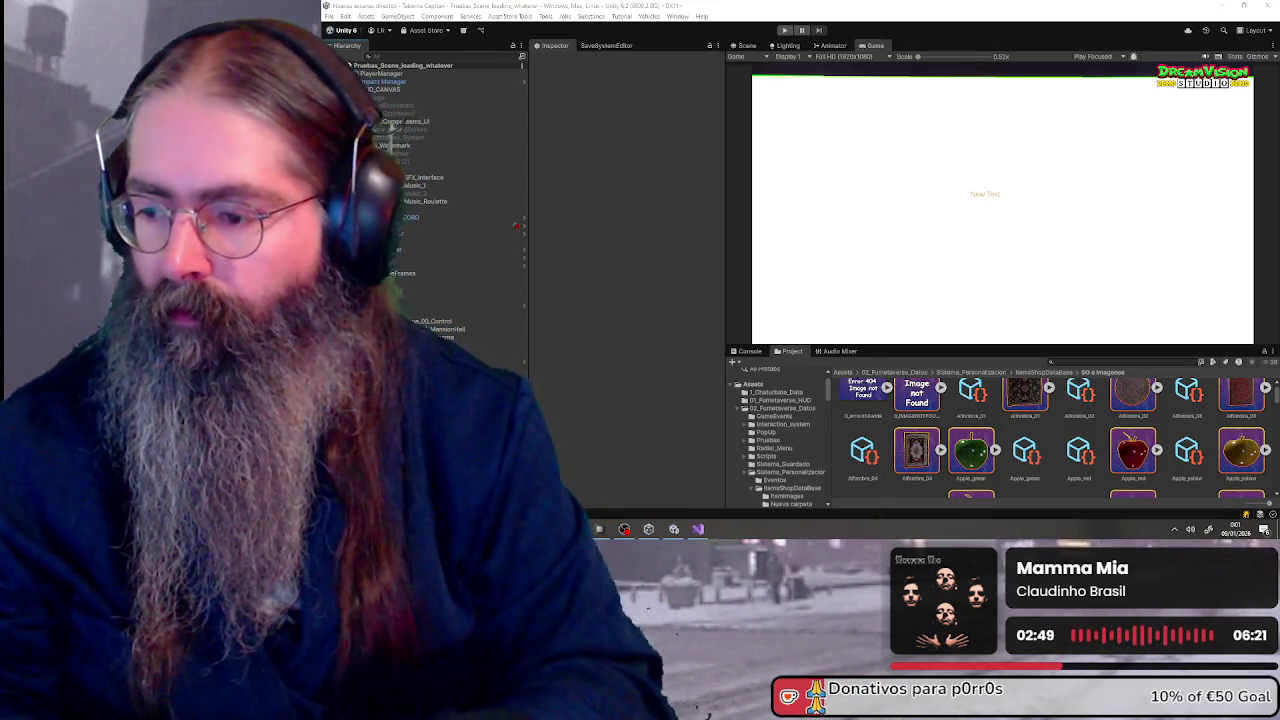
# - Enter Play mode to test the radial menu
pyautogui.click(786, 31)
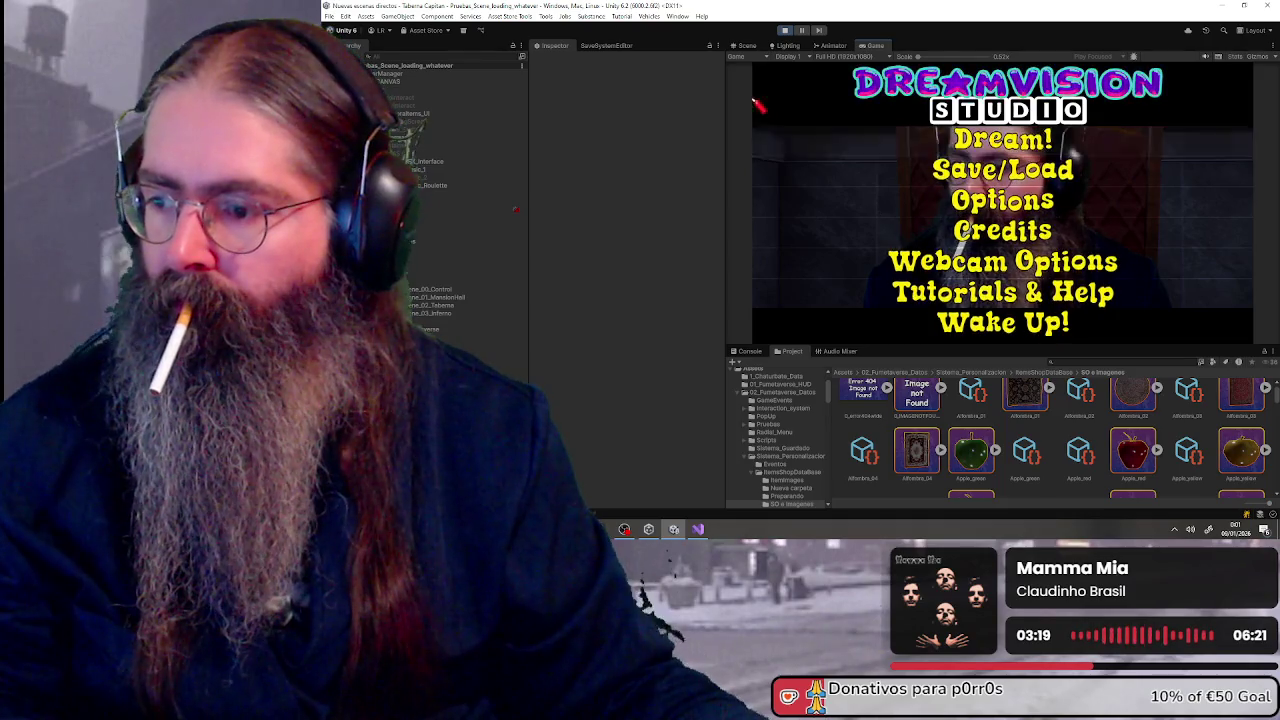
# - Play through the game briefly, then stop Play mode to return to editing
pyautogui.press('super')
pyautogui.press('super')
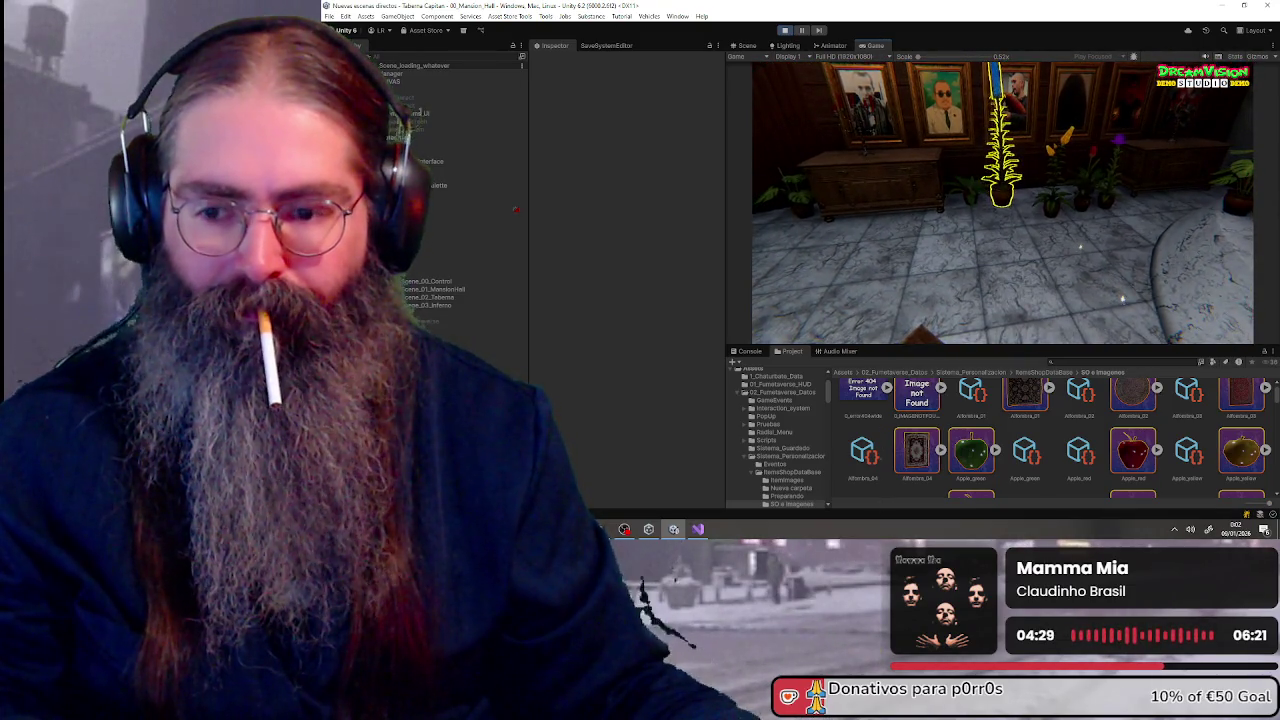
pyautogui.click(786, 30)
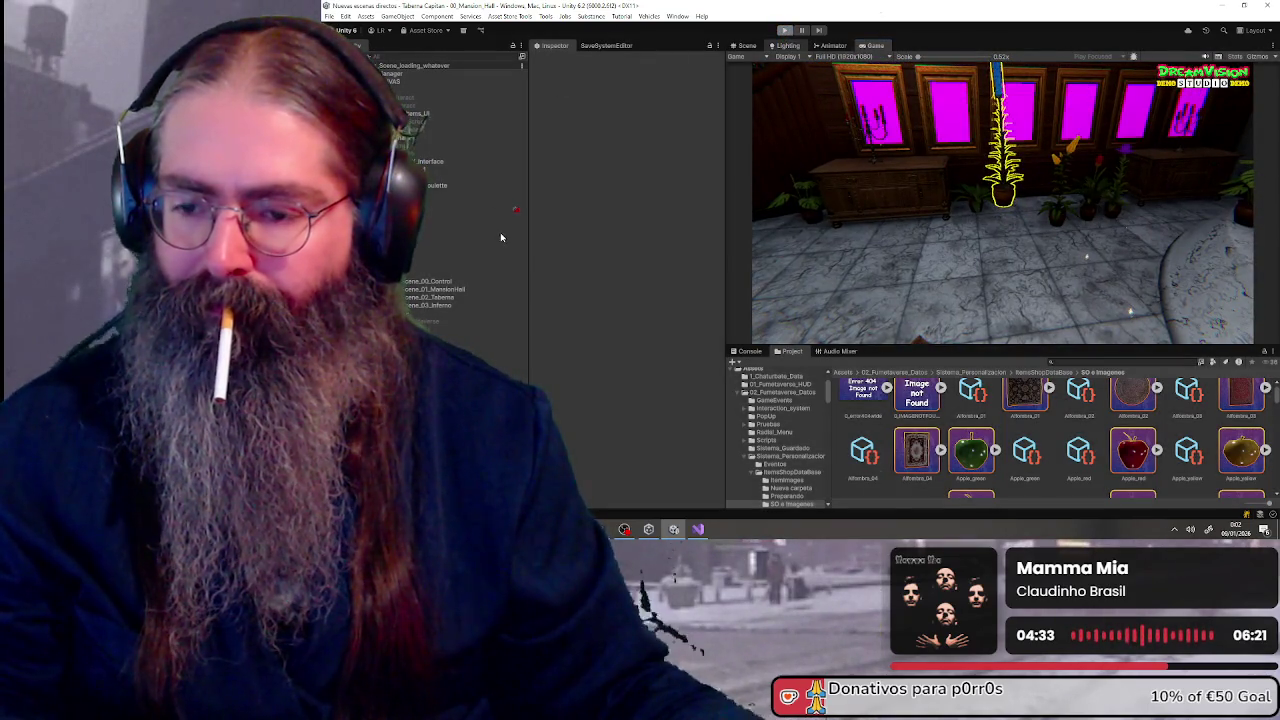
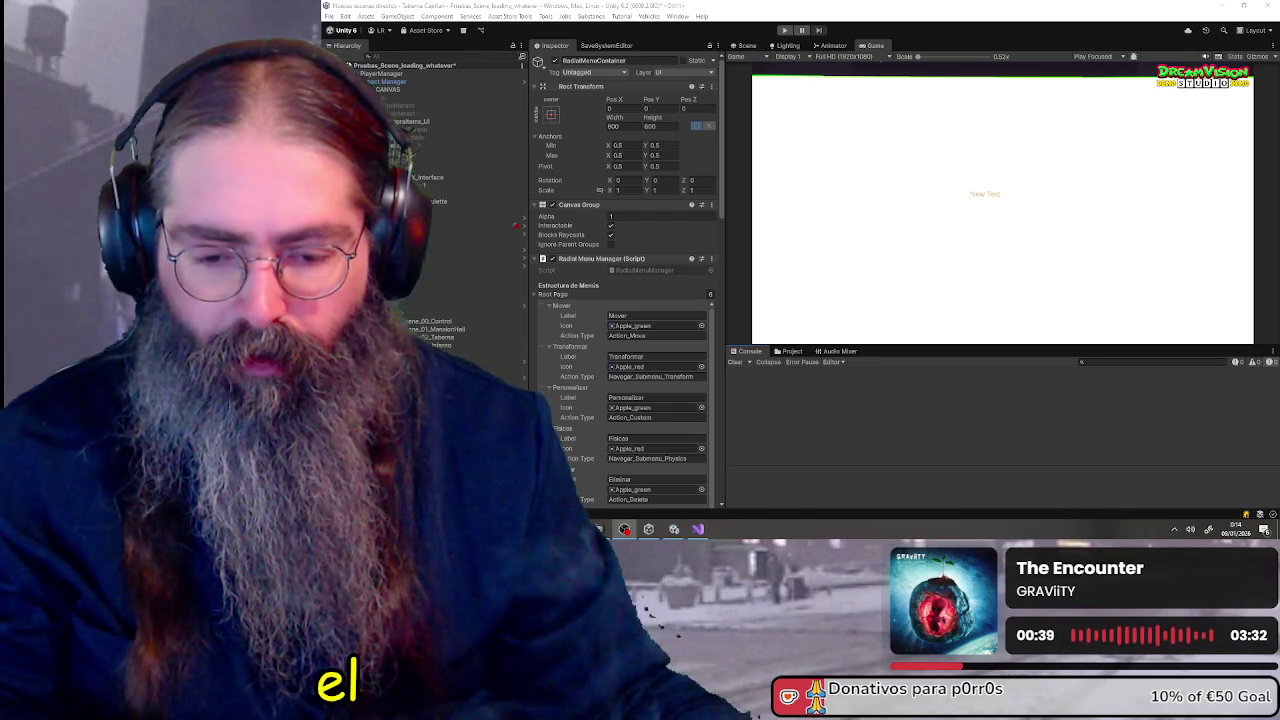
# - Post the test message 'asd' in the enlarged stream chat, then move the chat window aside
pyautogui.moveTo(957, 18)
pyautogui.mouseDown()
pyautogui.moveTo(680, 51)
pyautogui.moveTo(704, 53)
pyautogui.mouseUp()
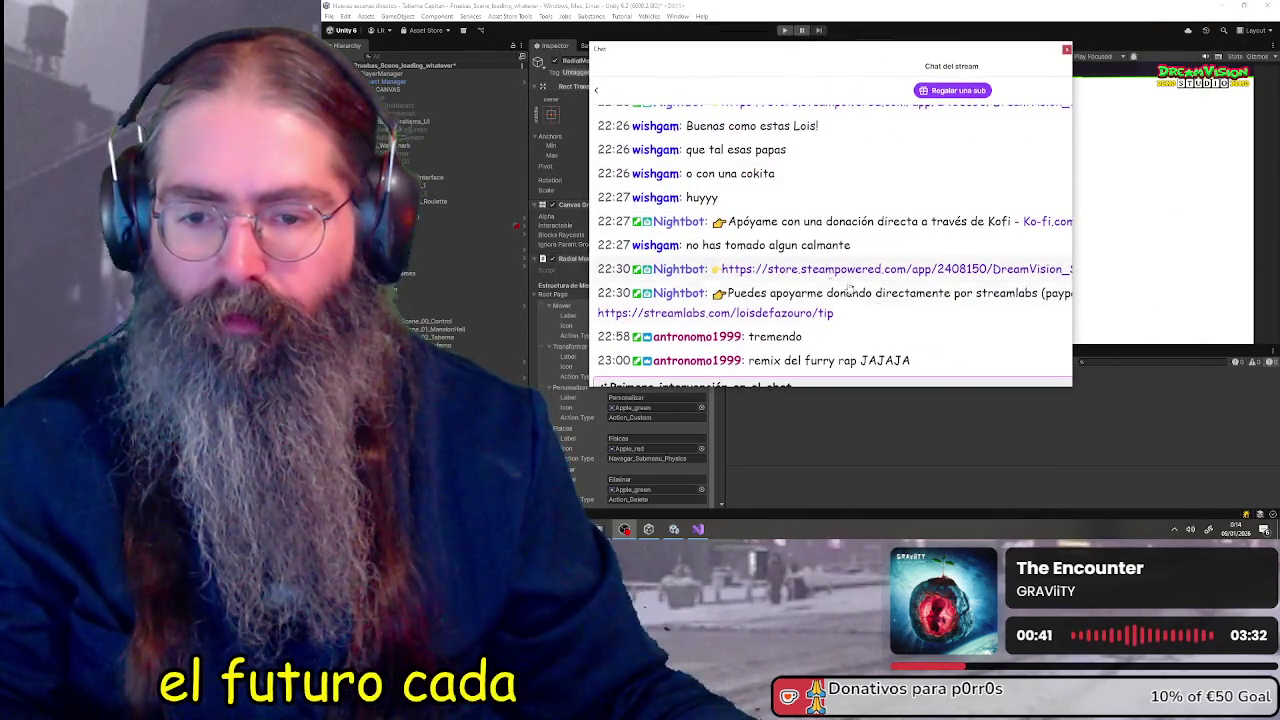
pyautogui.moveTo(962, 387); pyautogui.dragTo(963, 391)
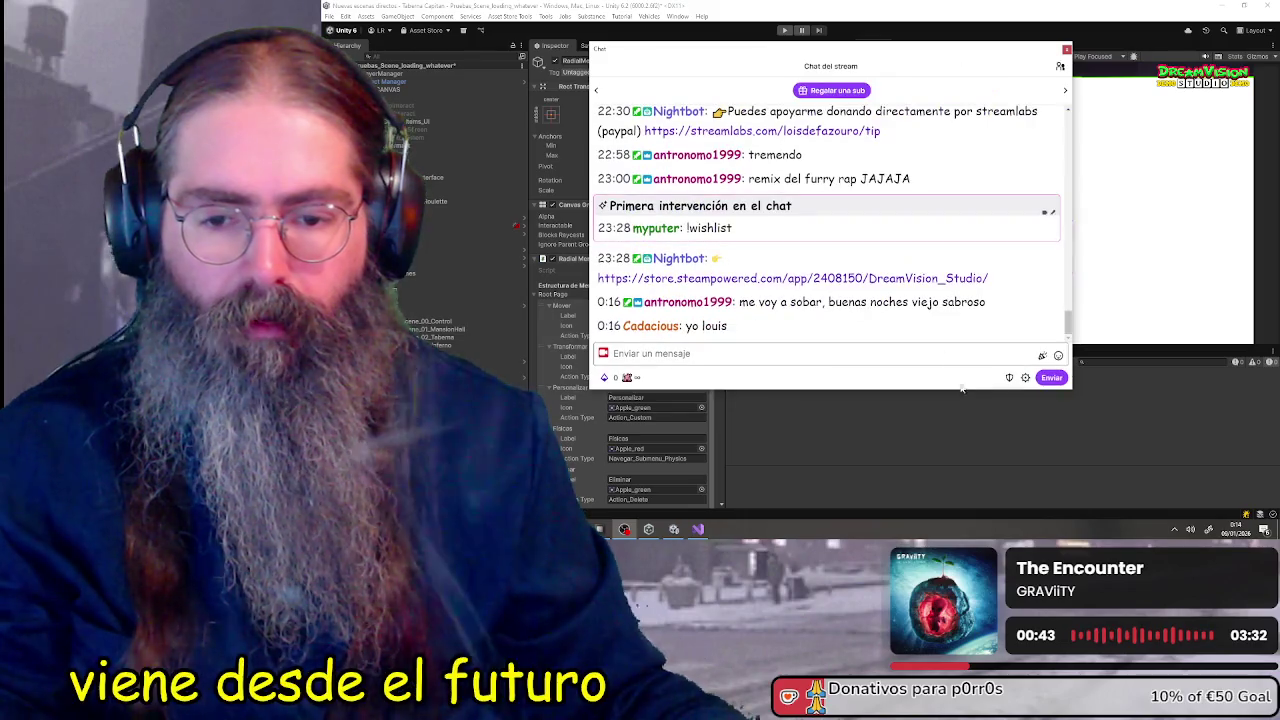
pyautogui.click(781, 355)
pyautogui.write('asd')
pyautogui.press('Return')
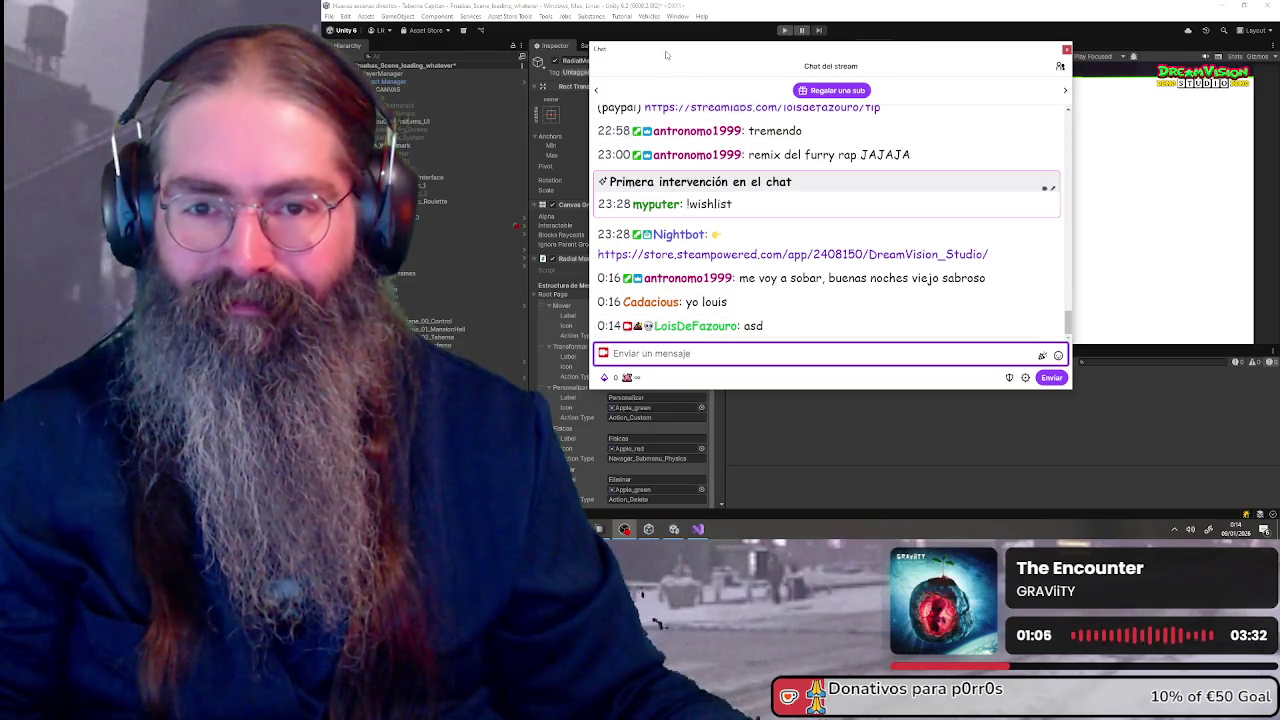
pyautogui.moveTo(666, 55)
pyautogui.mouseDown()
pyautogui.moveTo(846, 88)
pyautogui.moveTo(1279, 120)
pyautogui.mouseUp()
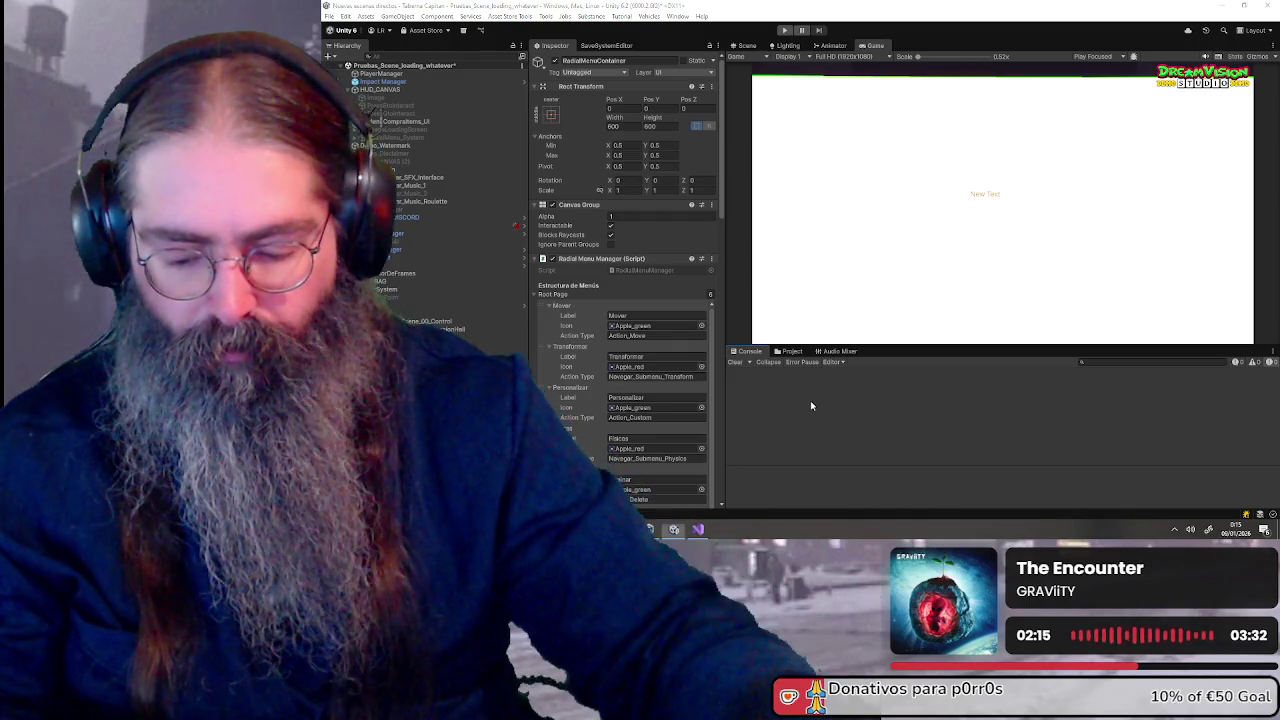
pyautogui.press('super')
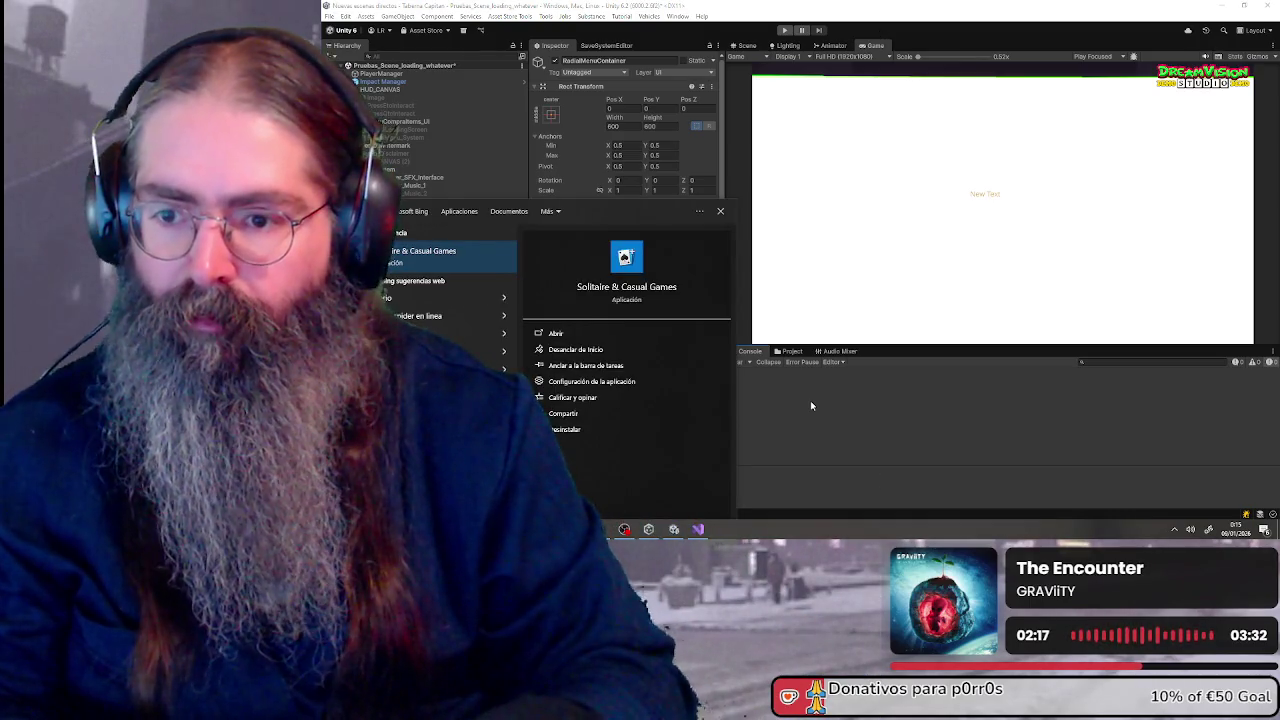
# - Launch Solitaire & Casual Games, shift its window right, and accept the data consent
pyautogui.press('Return')
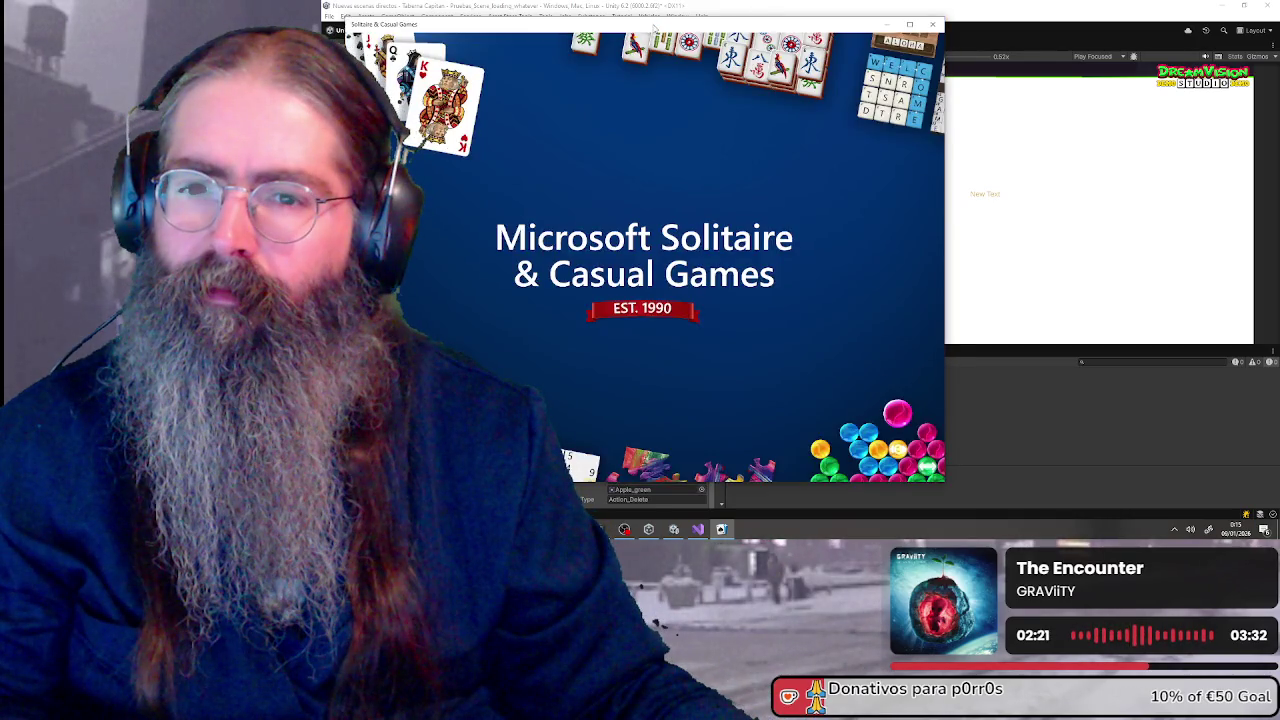
pyautogui.moveTo(653, 28)
pyautogui.mouseDown()
pyautogui.moveTo(816, 30)
pyautogui.moveTo(787, 32)
pyautogui.mouseUp()
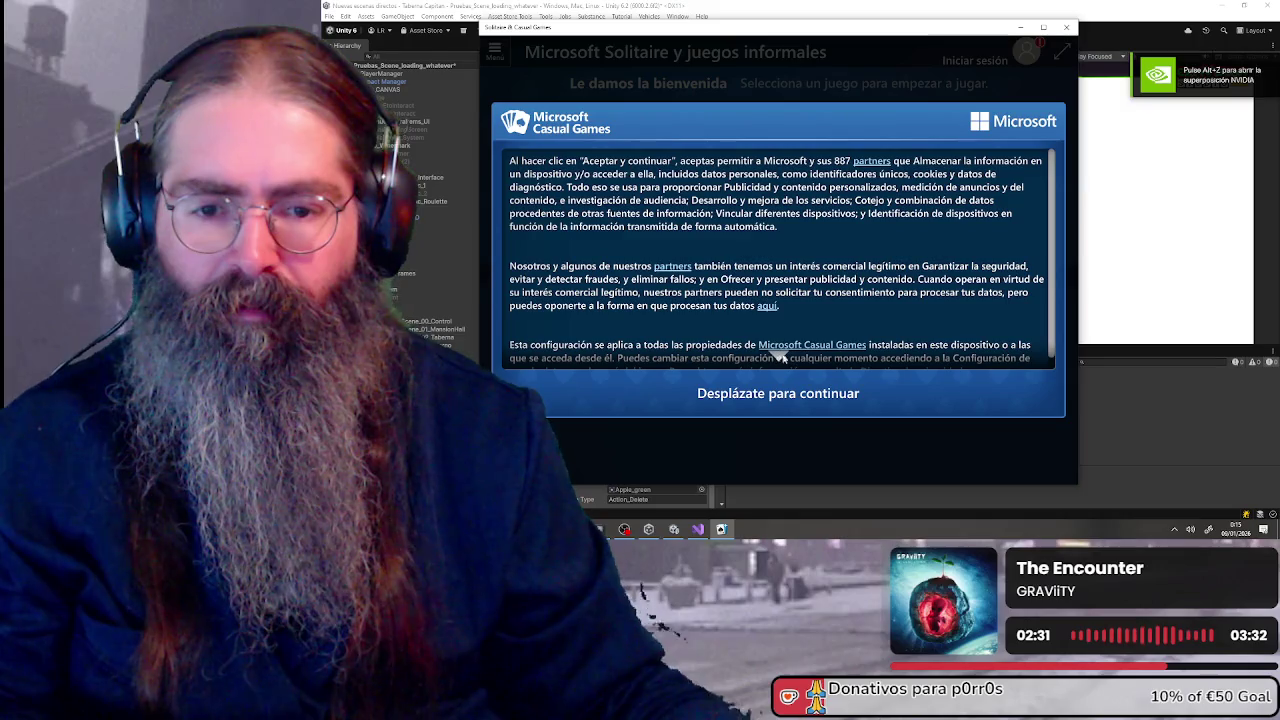
pyautogui.scroll(-1, 971, 366)
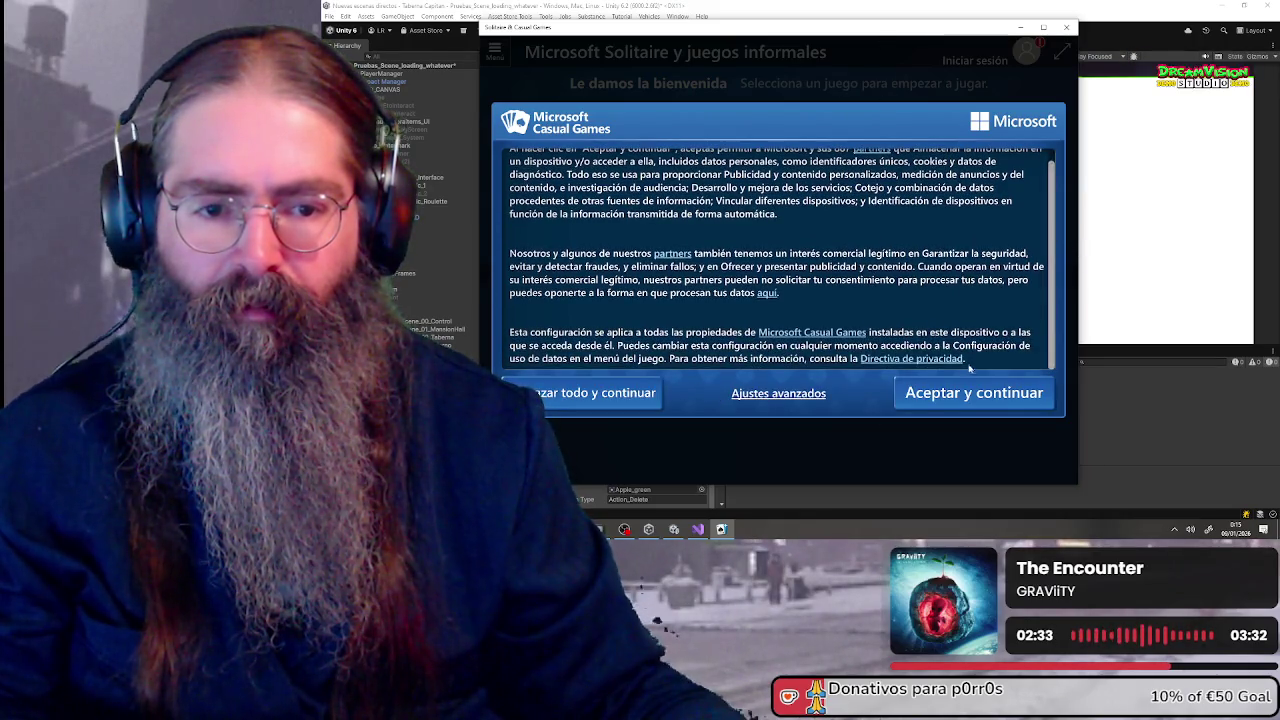
pyautogui.click(949, 402)
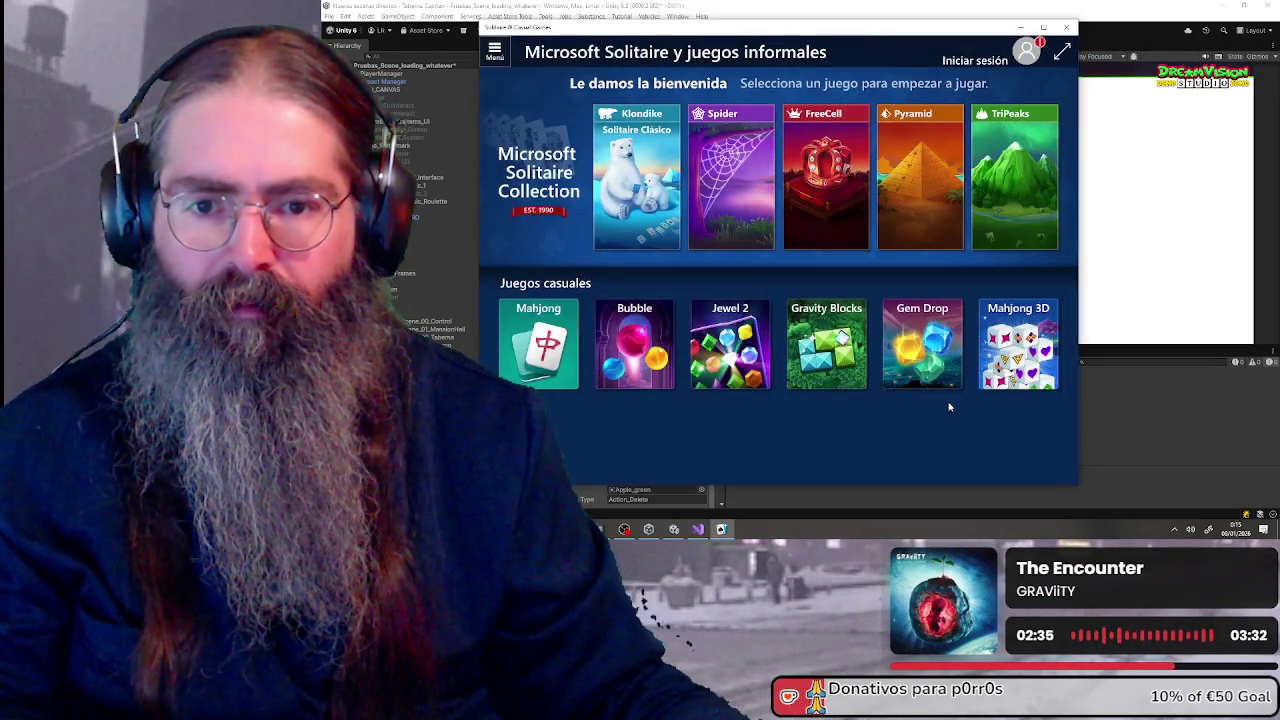
# - Deal a Klondike game, skipping the rules tutorial, and request Solver help on it
pyautogui.click(616, 186)
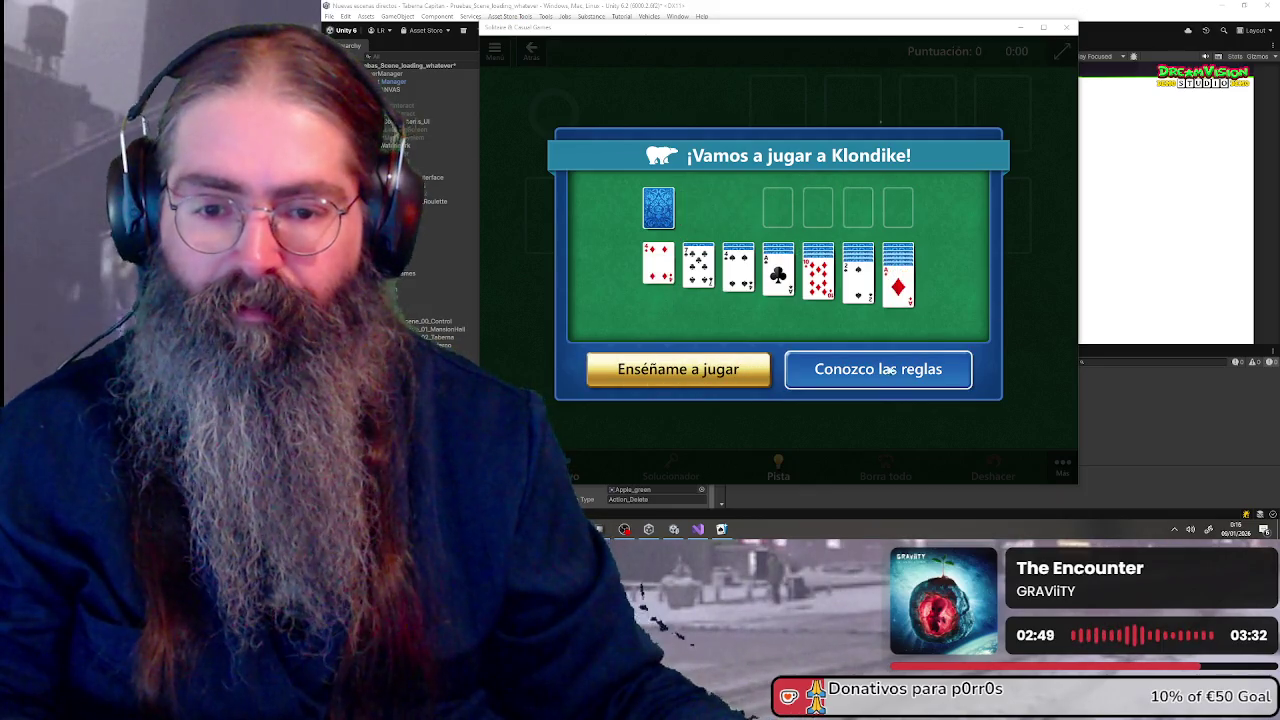
pyautogui.click(860, 377)
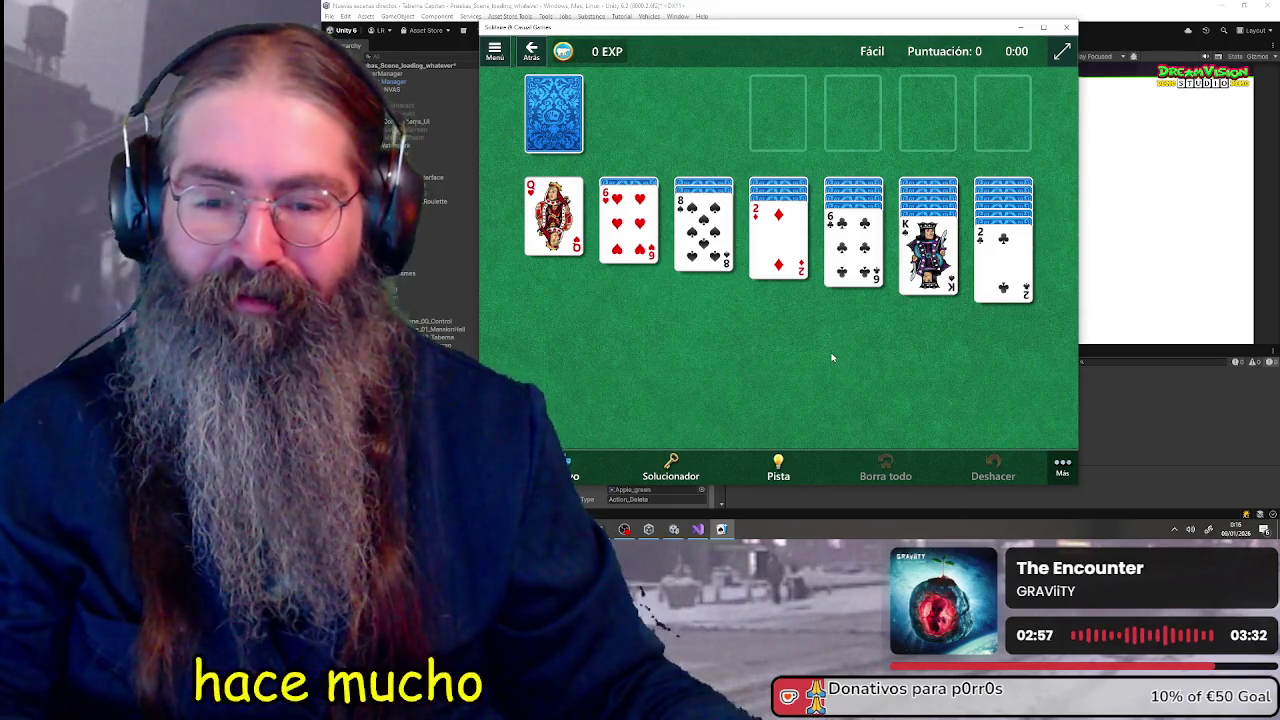
pyautogui.click(671, 465)
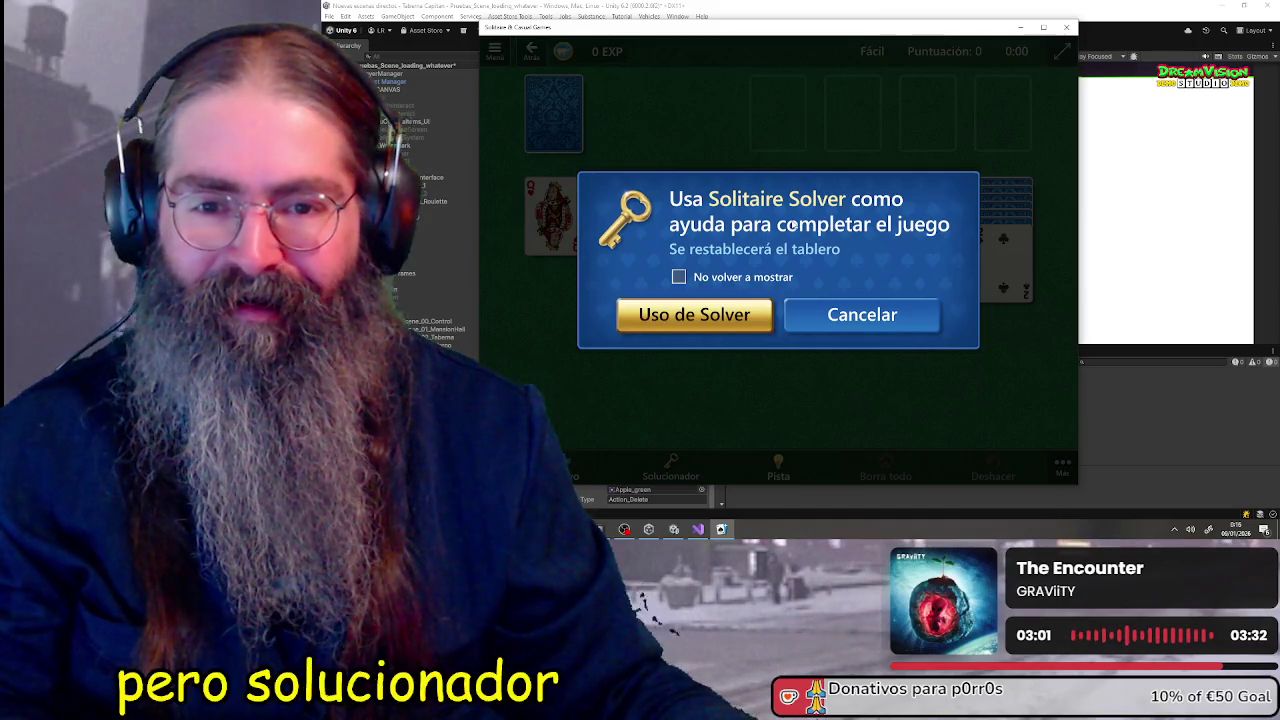
# - Accept the Solver reset, then place Q♥ on the king and move them into column 1
pyautogui.click(720, 328)
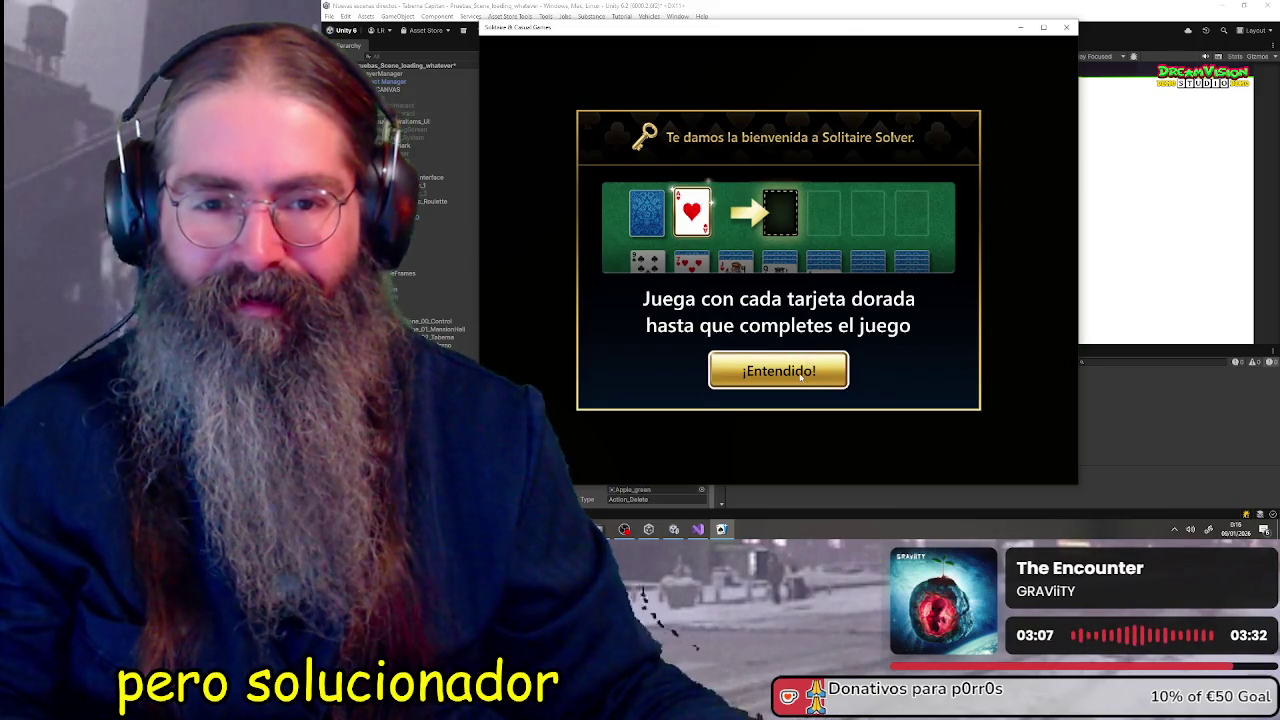
pyautogui.click(800, 376)
pyautogui.click(571, 146)
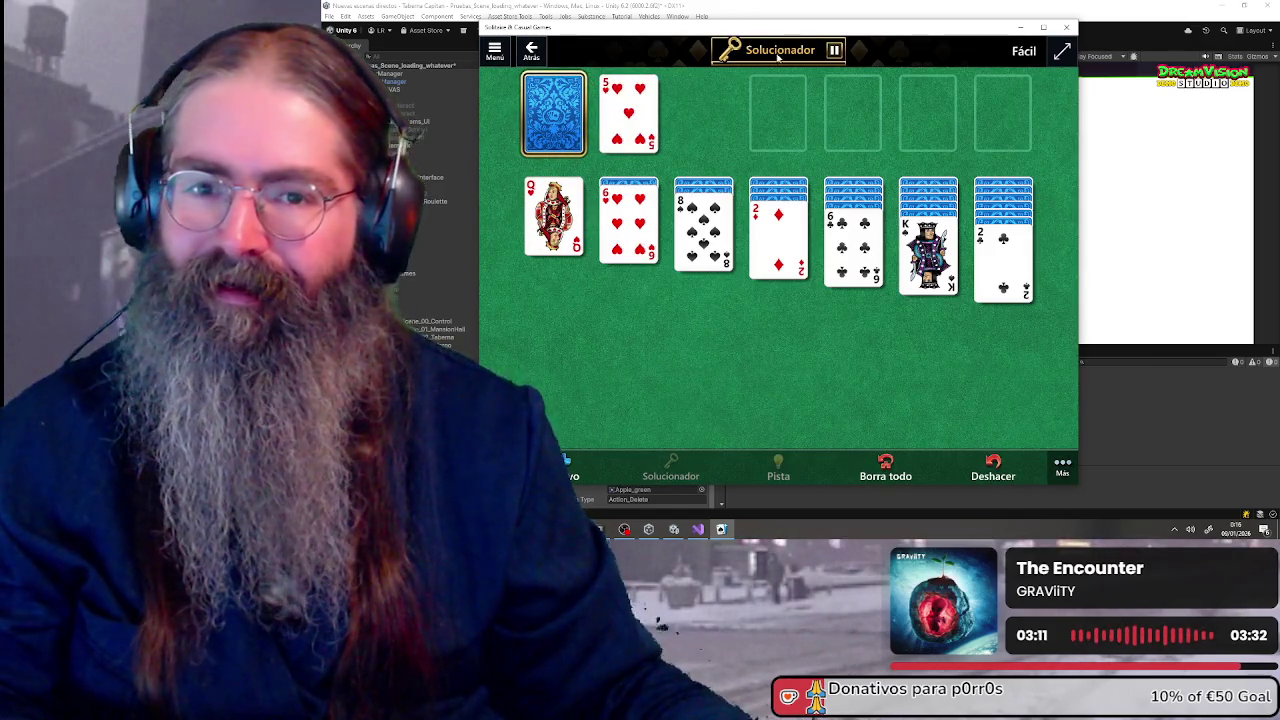
pyautogui.click(559, 118)
pyautogui.moveTo(553, 215)
pyautogui.mouseDown()
pyautogui.moveTo(891, 281)
pyautogui.moveTo(800, 255)
pyautogui.moveTo(553, 225)
pyautogui.mouseUp()
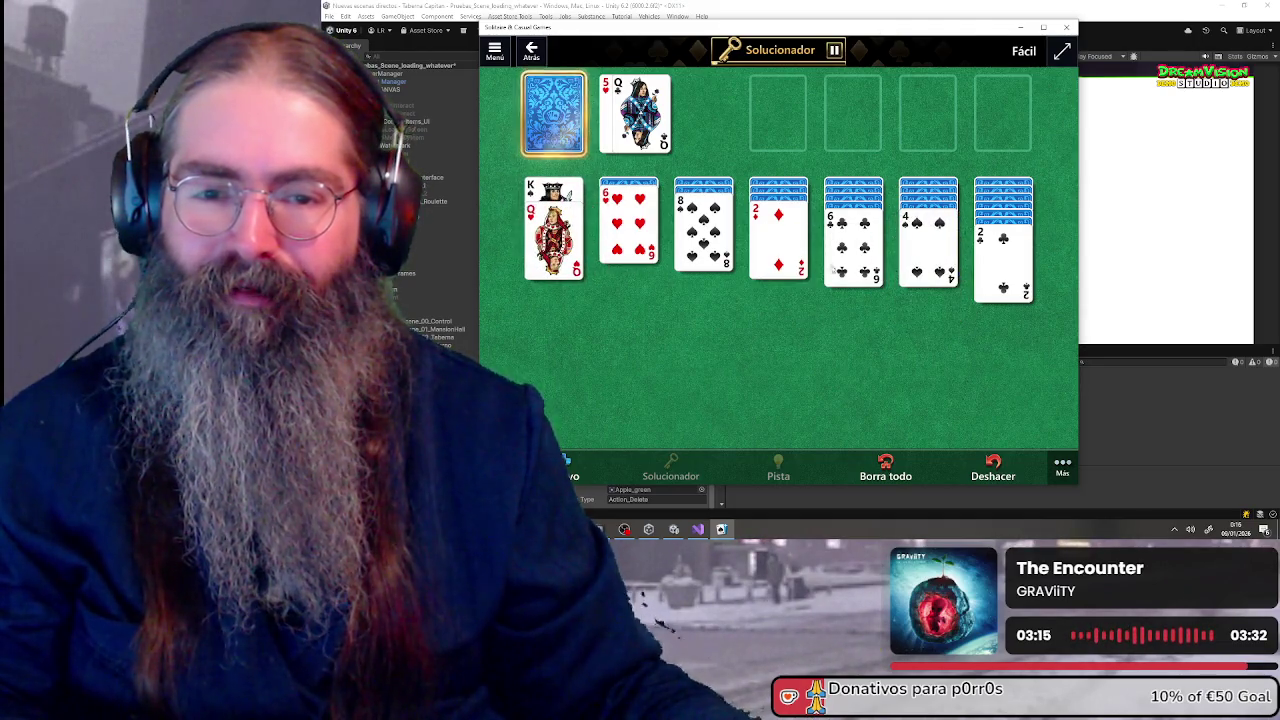
pyautogui.click(547, 114)
# - Build A♦ and 2♦ on one foundation and A♣ and 2♣ on another
pyautogui.click(555, 115)
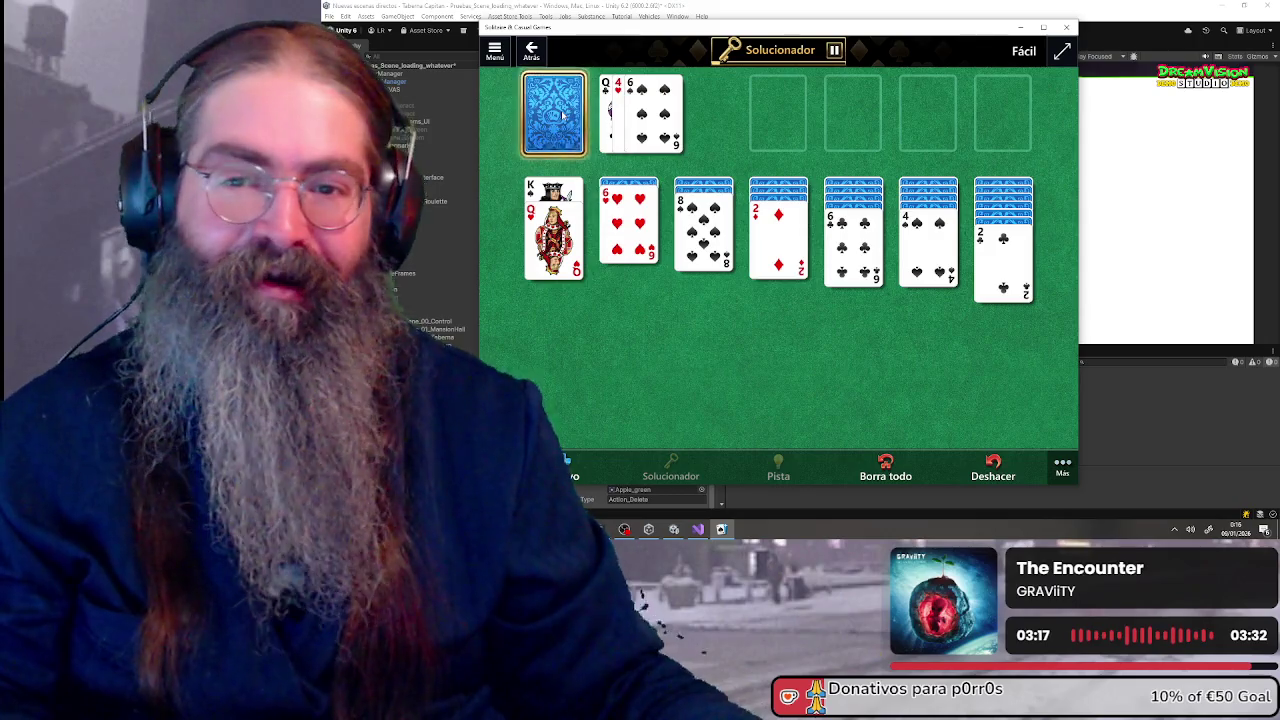
pyautogui.click(562, 116)
pyautogui.click(563, 116)
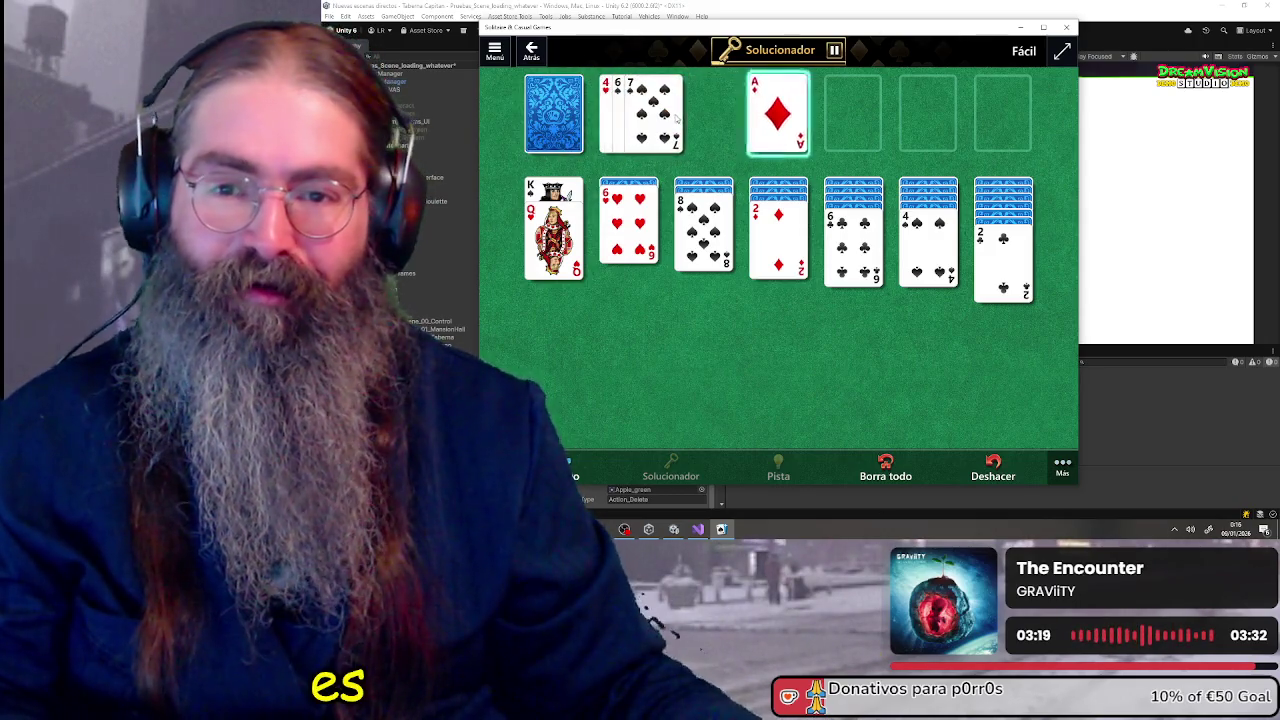
pyautogui.click(777, 244)
pyautogui.click(555, 115)
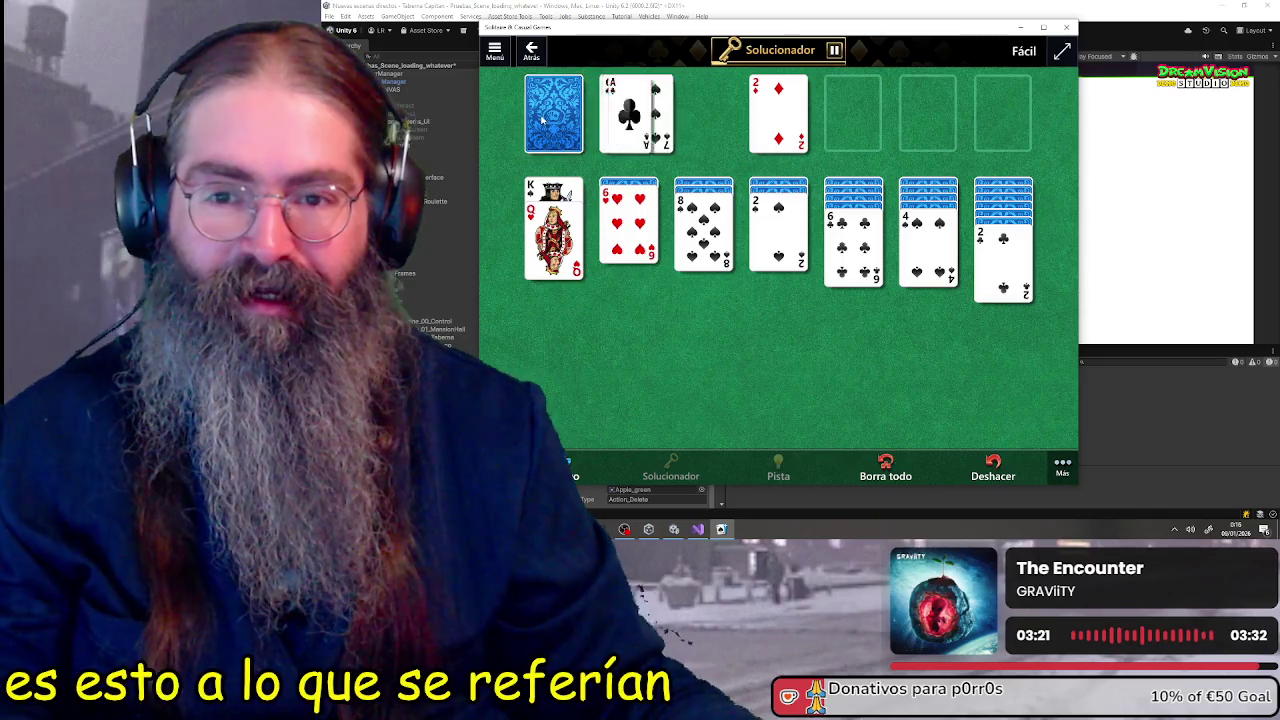
pyautogui.click(660, 115)
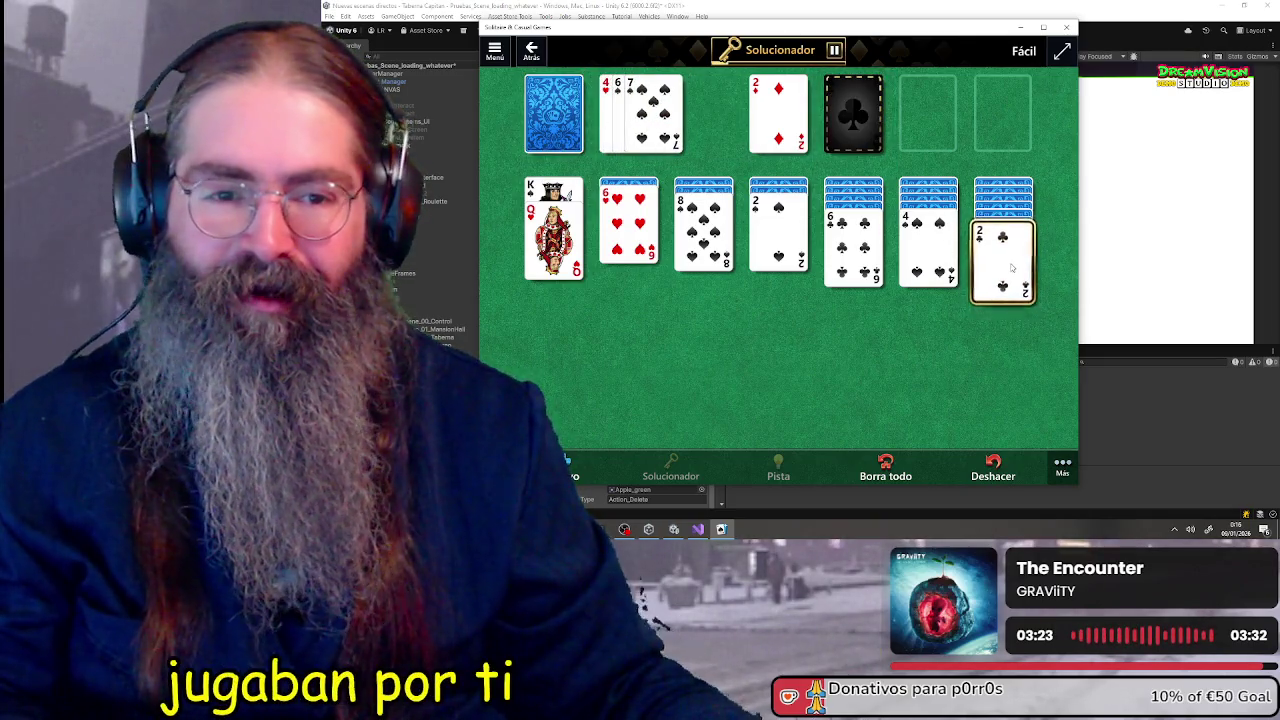
pyautogui.click(558, 118)
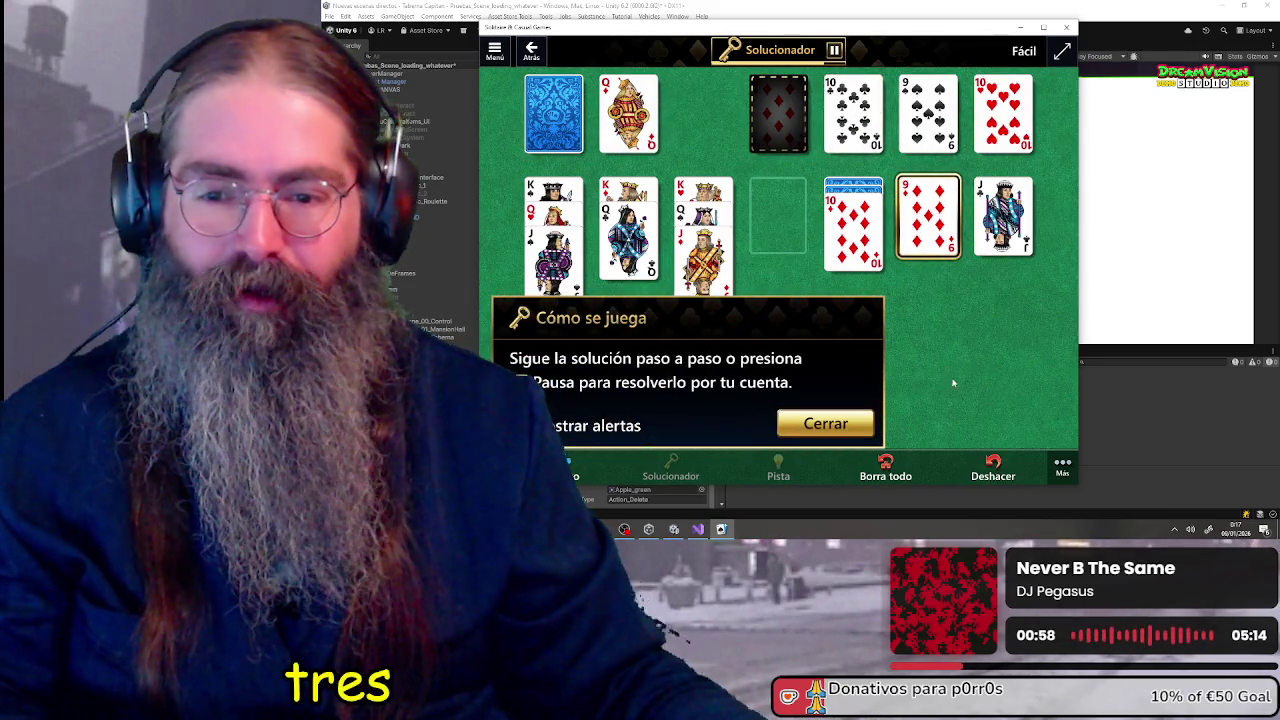
# - Dismiss the how-to-play tip after following the Solver's moves
pyautogui.click(818, 425)
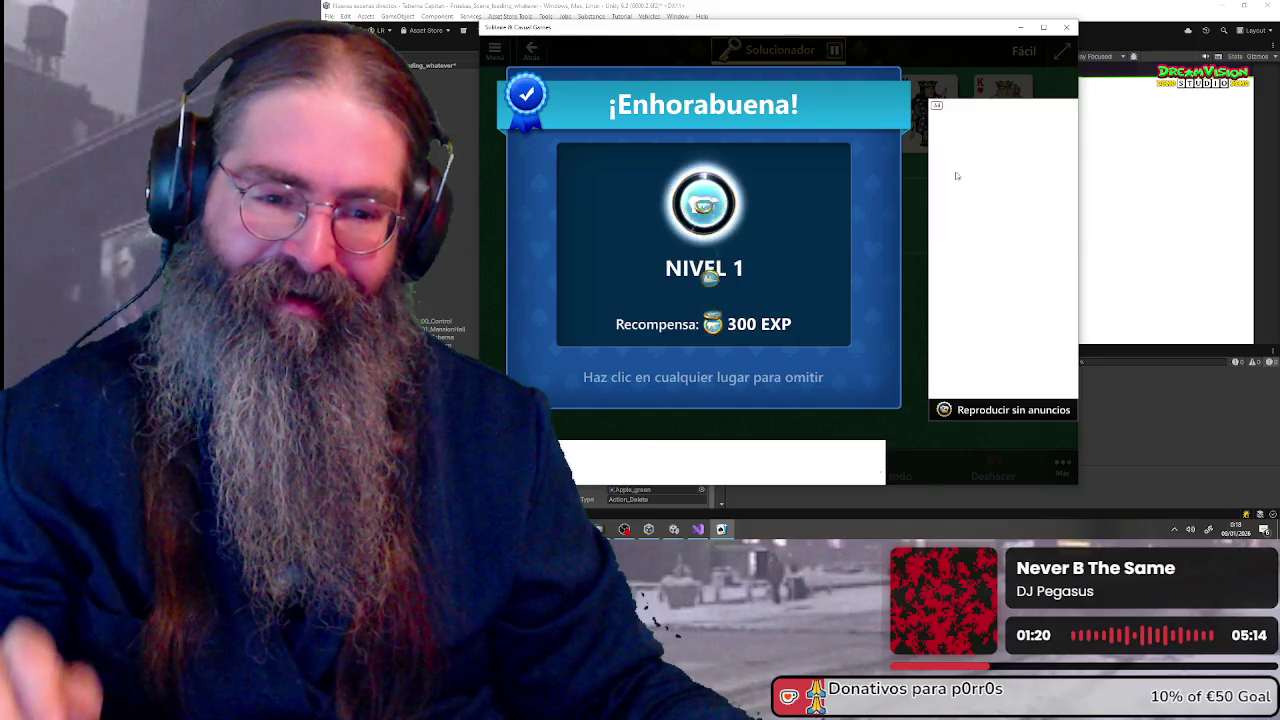
# - Close the Solitaire window to return to the Unity editor
pyautogui.click(1070, 28)
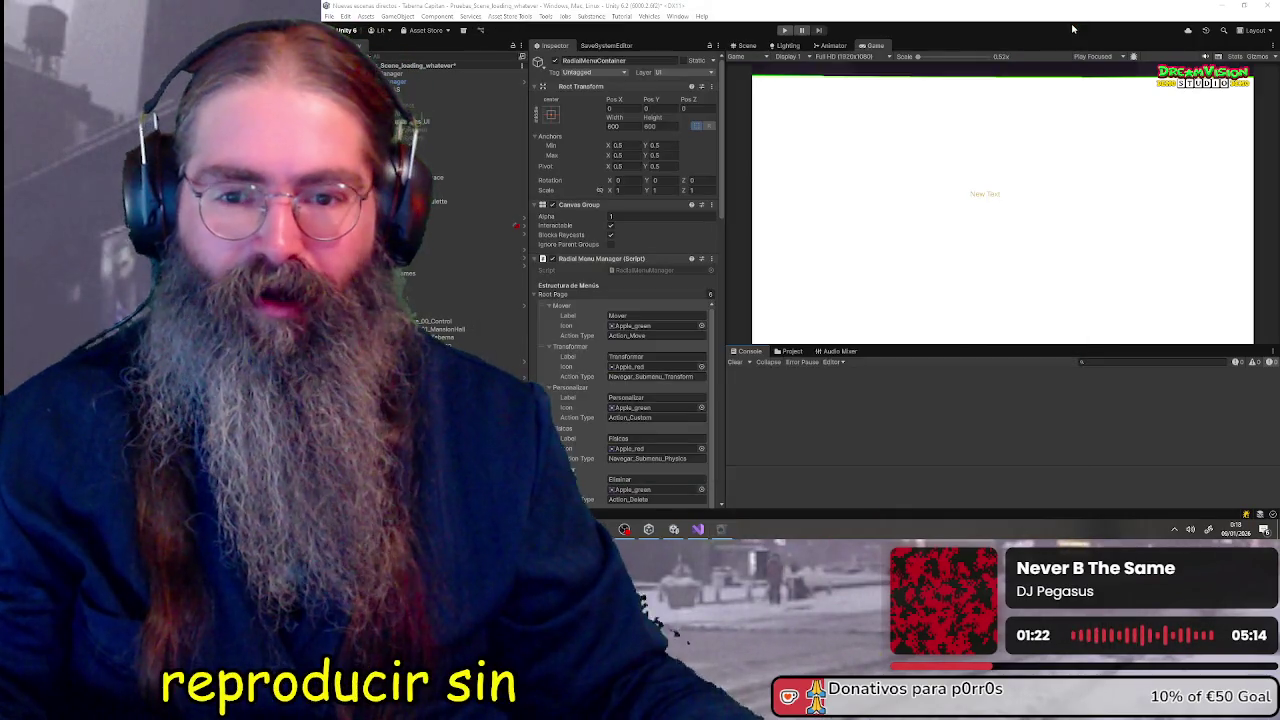